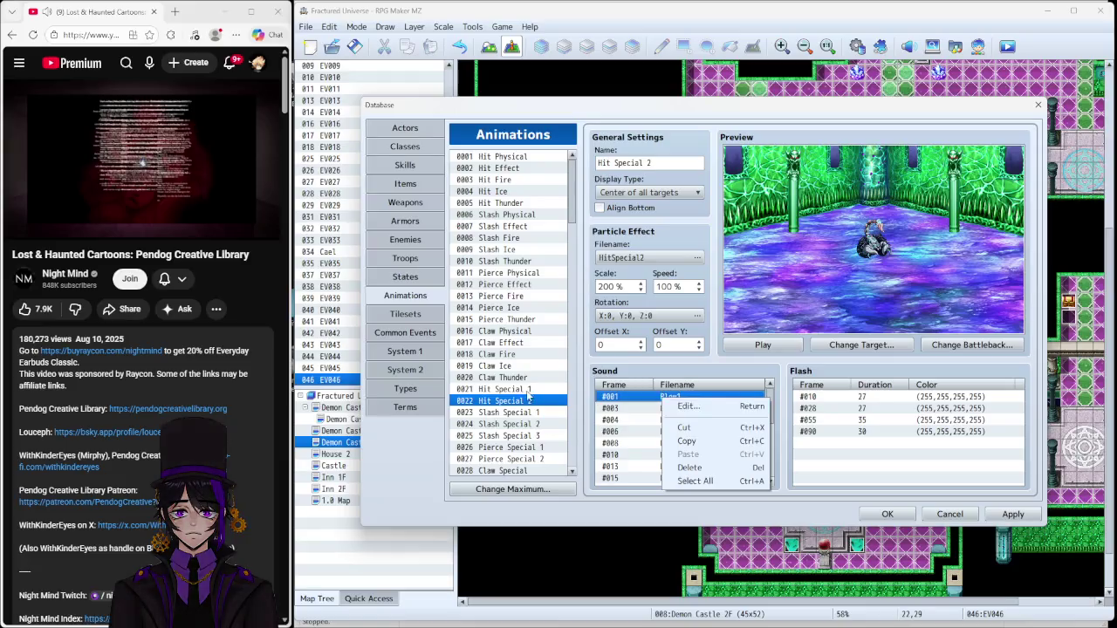
Step: Inspect the Blow1 sound cue of the Hit Special 1 animation for comparison
{"action": "left_click", "coordinate": [536, 394]}
{"action": "double_click", "coordinate": [660, 397]}
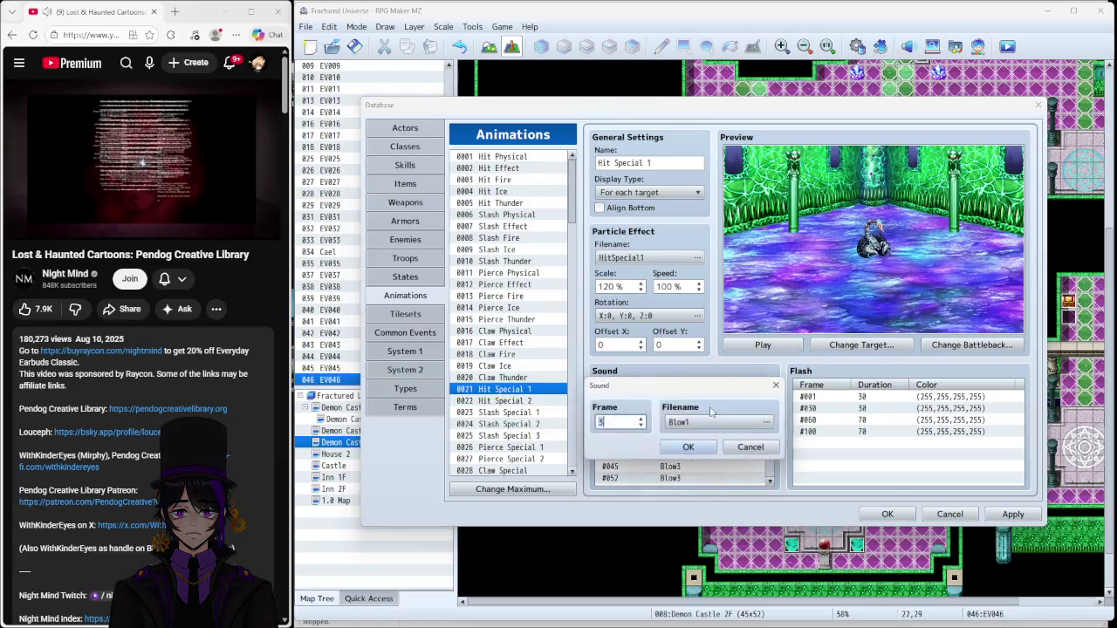
{"action": "left_click", "coordinate": [754, 419]}
{"action": "left_click", "coordinate": [709, 547]}
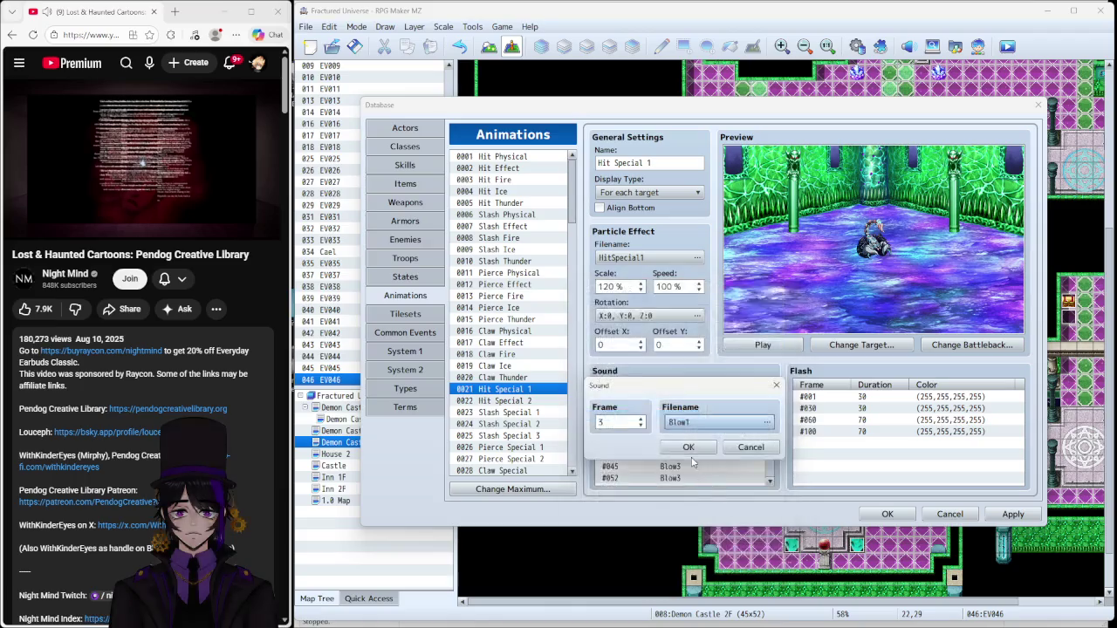
{"action": "left_click", "coordinate": [751, 448]}
Step: In Hit Special 2, adjust the frame 1 Blow1 cue and set frame 3's Blow1 to 90% volume
{"action": "left_click", "coordinate": [543, 400]}
{"action": "right_click", "coordinate": [660, 399]}
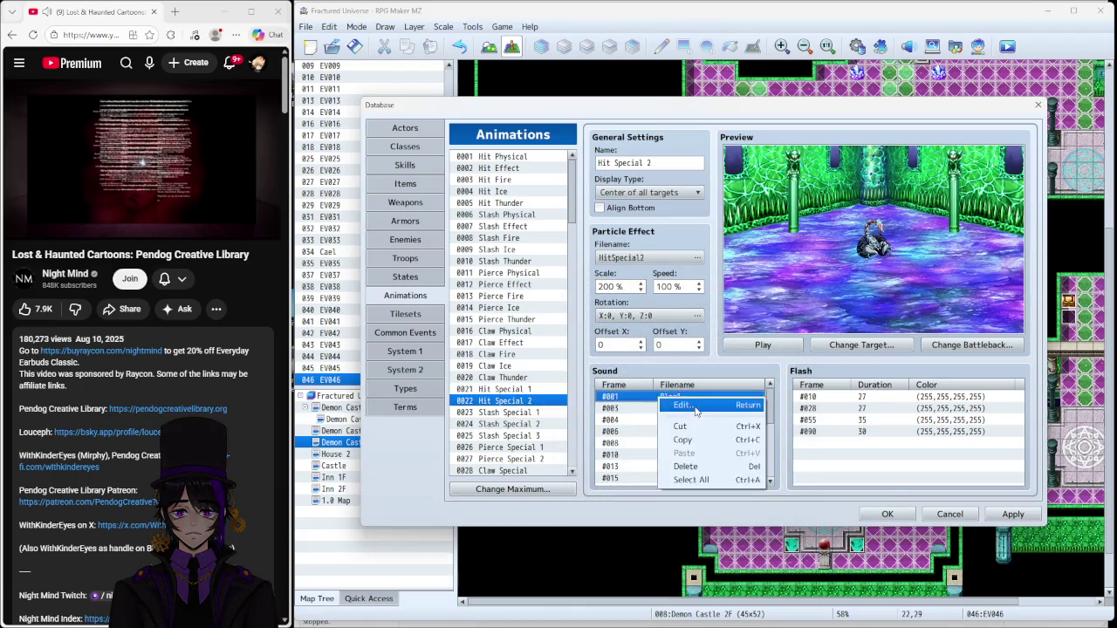
{"action": "left_click", "coordinate": [695, 410]}
{"action": "left_click", "coordinate": [762, 422]}
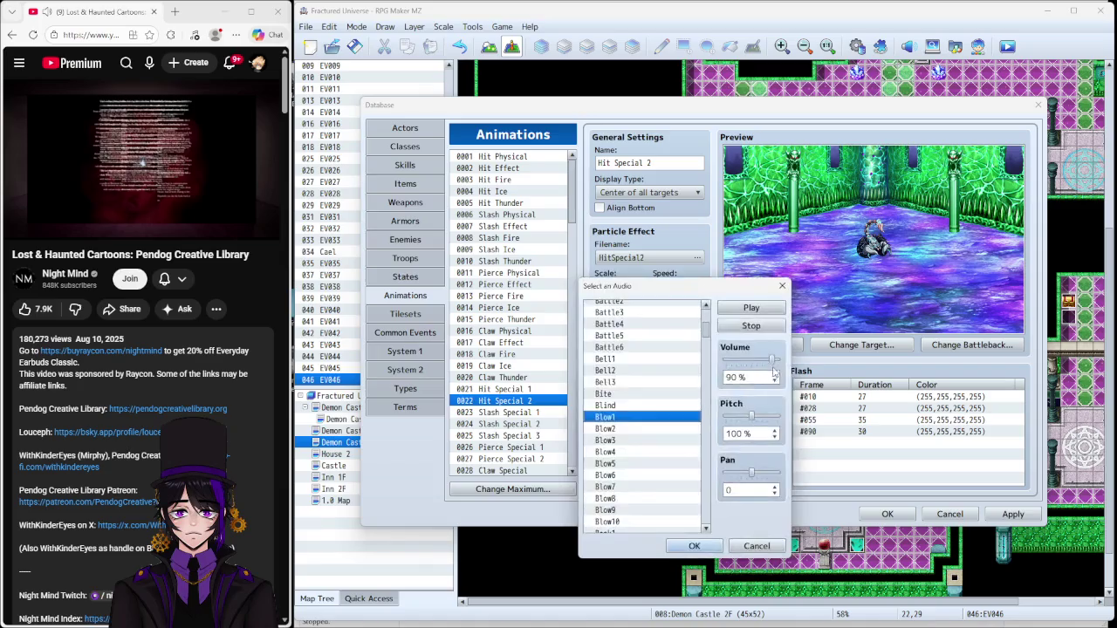
{"action": "left_click", "coordinate": [694, 546]}
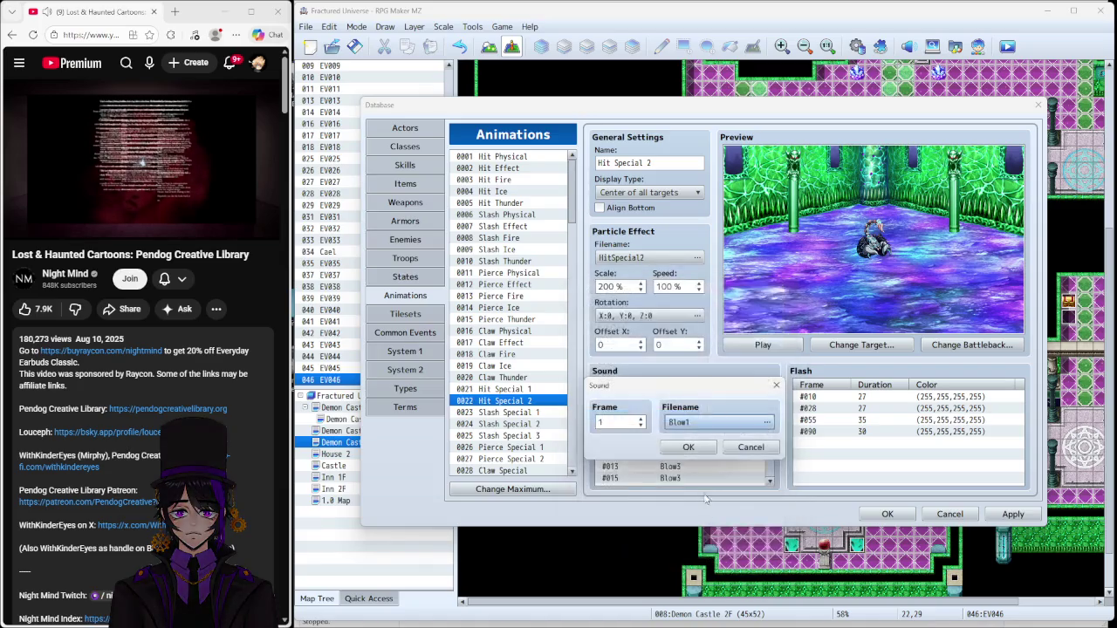
{"action": "left_click", "coordinate": [711, 478]}
{"action": "left_click", "coordinate": [670, 408]}
{"action": "right_click", "coordinate": [670, 408]}
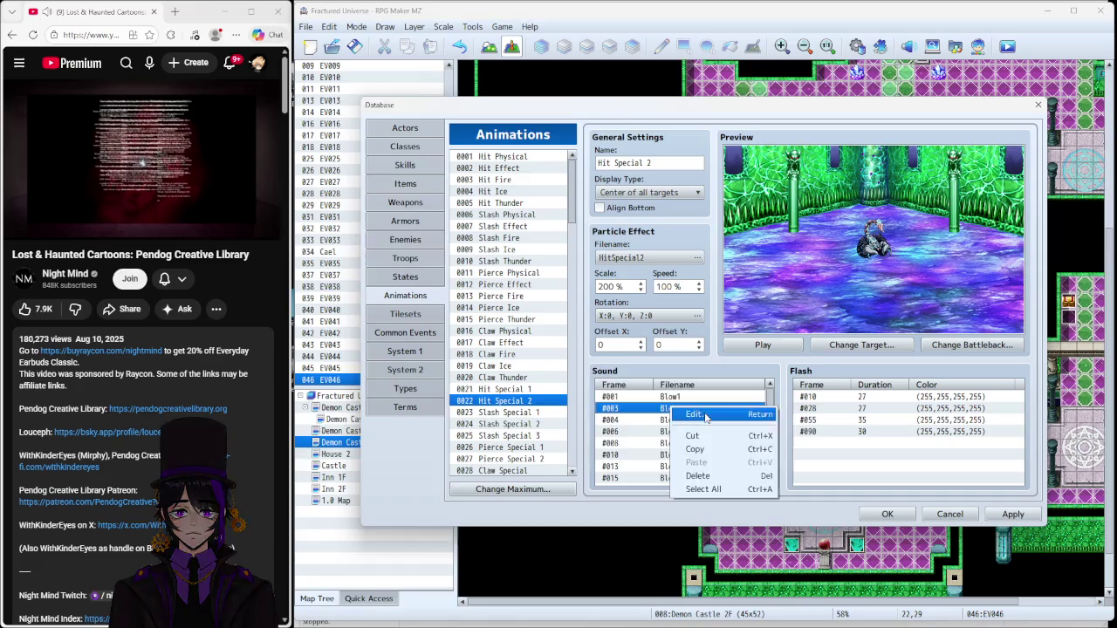
{"action": "left_click", "coordinate": [702, 419]}
{"action": "left_click", "coordinate": [777, 410]}
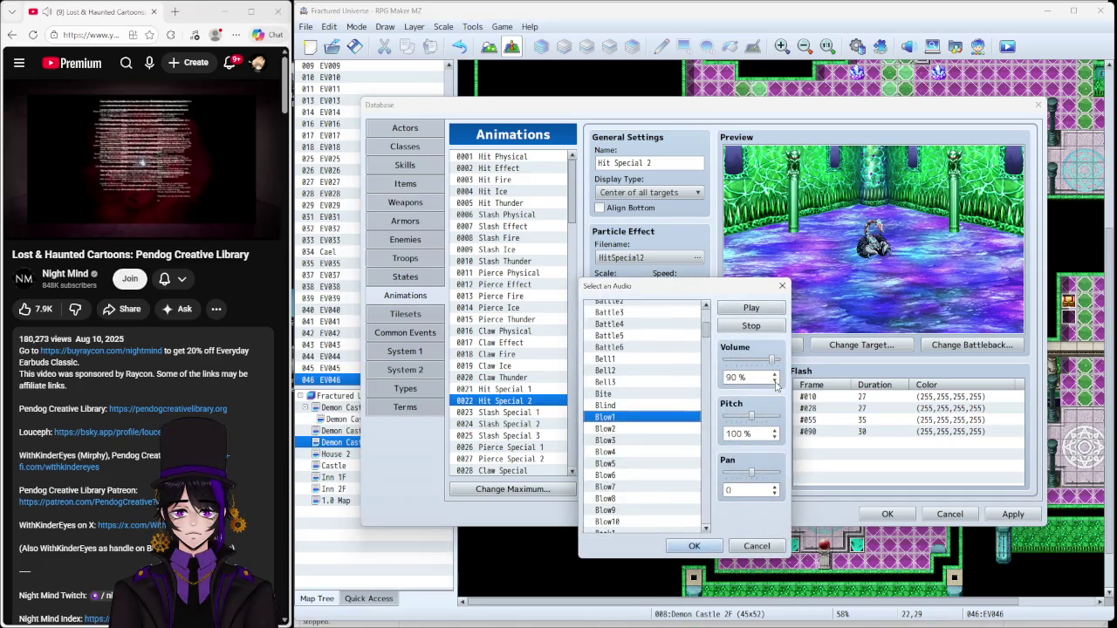
{"action": "left_click", "coordinate": [694, 546]}
{"action": "left_click", "coordinate": [689, 443]}
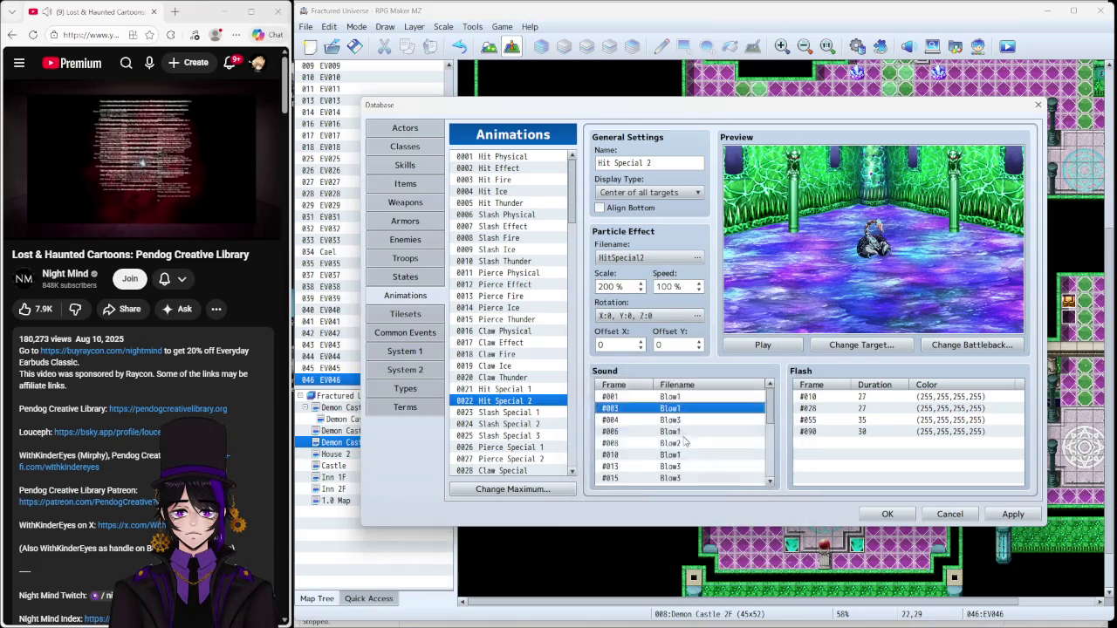
Step: Lower the frame 4 Blow3 cue's volume and adjust the frame 6 sound cue
{"action": "right_click", "coordinate": [674, 422]}
{"action": "left_click", "coordinate": [702, 434]}
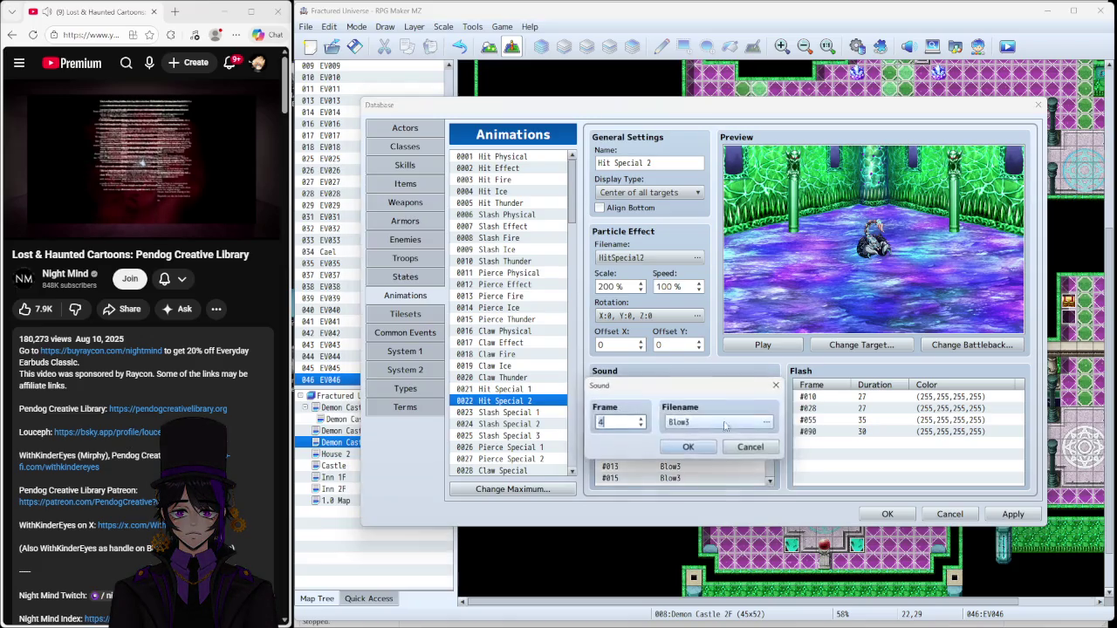
{"action": "left_click", "coordinate": [764, 423]}
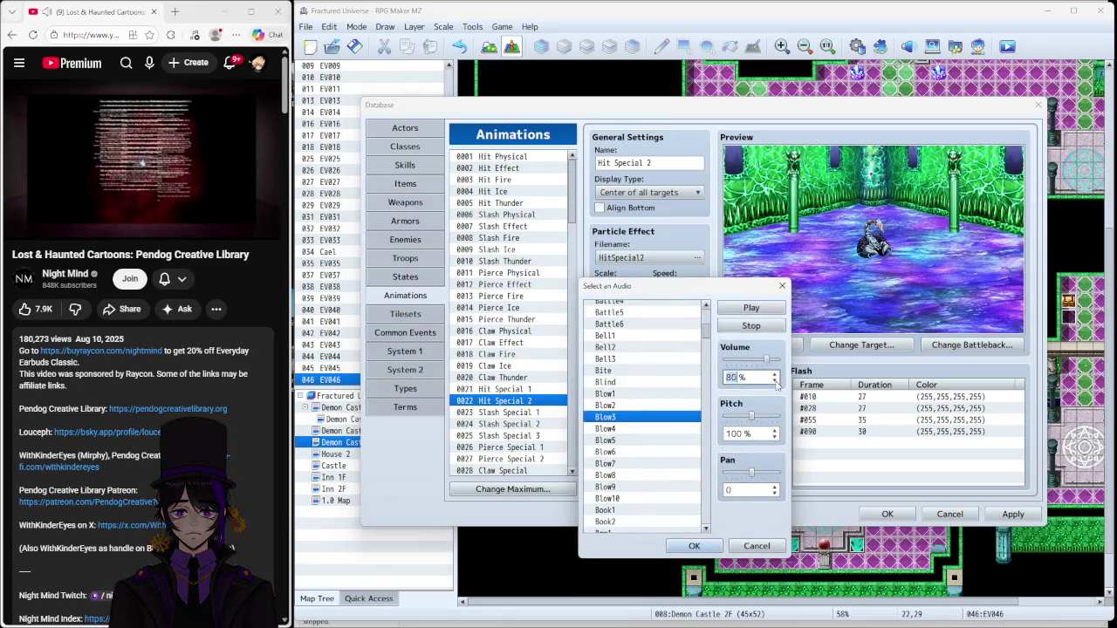
{"action": "left_click", "coordinate": [714, 546]}
{"action": "left_click", "coordinate": [690, 443]}
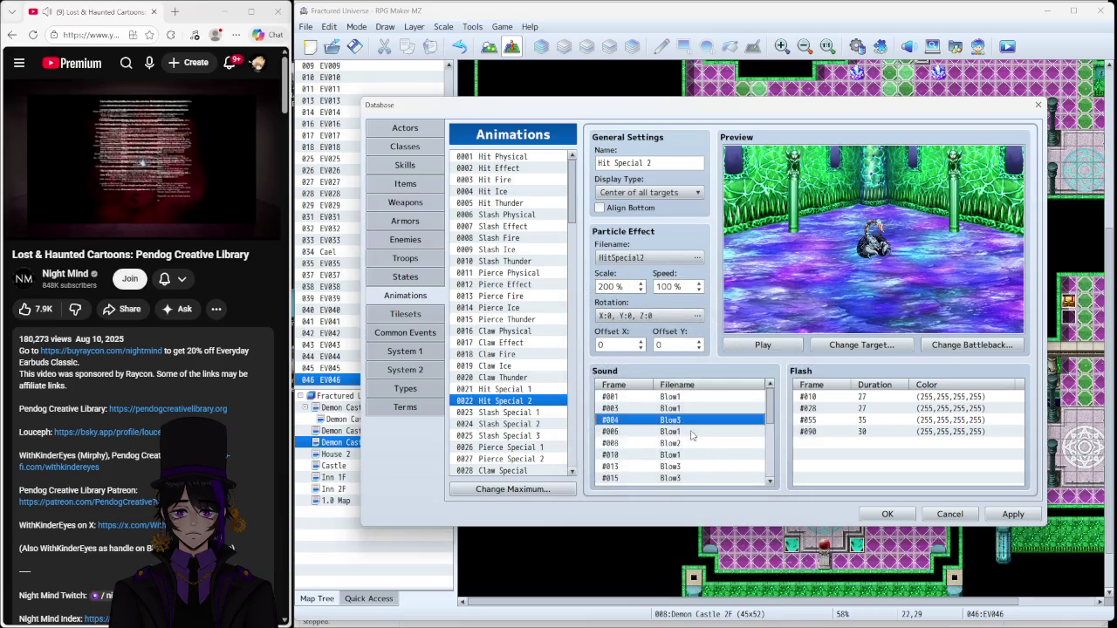
{"action": "right_click", "coordinate": [692, 433]}
{"action": "left_click", "coordinate": [715, 439]}
{"action": "left_click", "coordinate": [763, 422]}
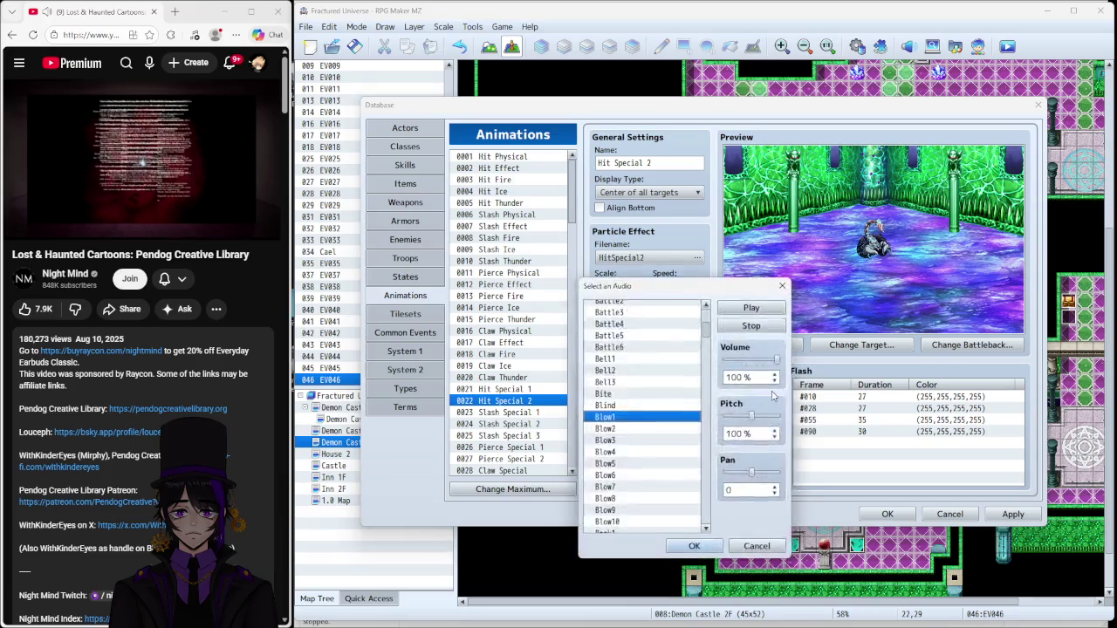
{"action": "left_click", "coordinate": [694, 546]}
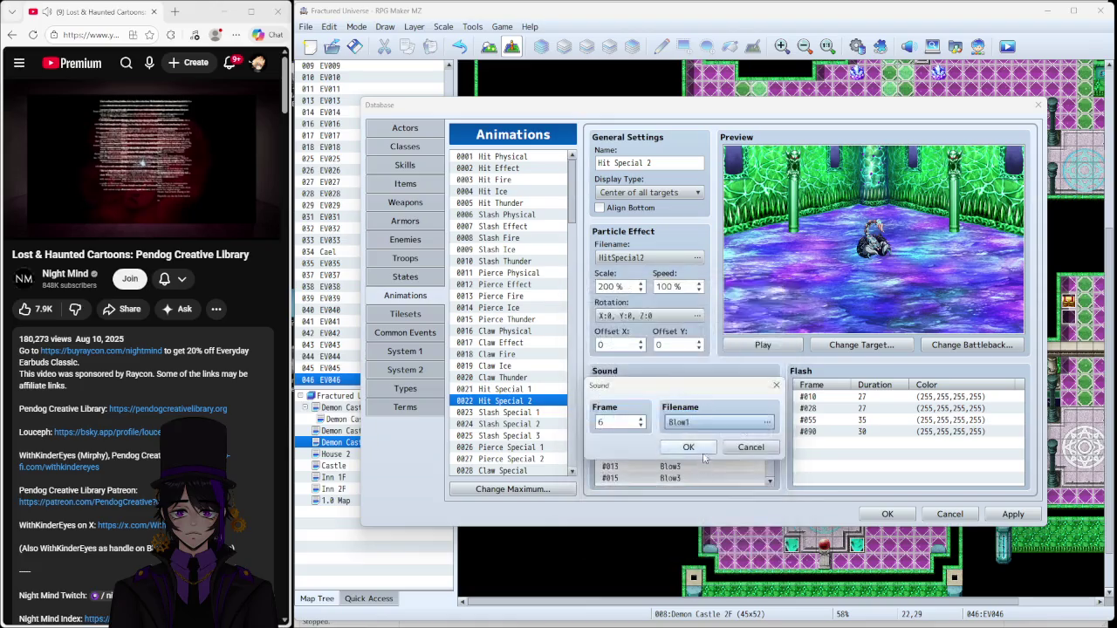
{"action": "left_click", "coordinate": [689, 443]}
Step: Revise frame 1 Blow1 to 70% volume and frame 3 to 80% volume
{"action": "left_click", "coordinate": [703, 411]}
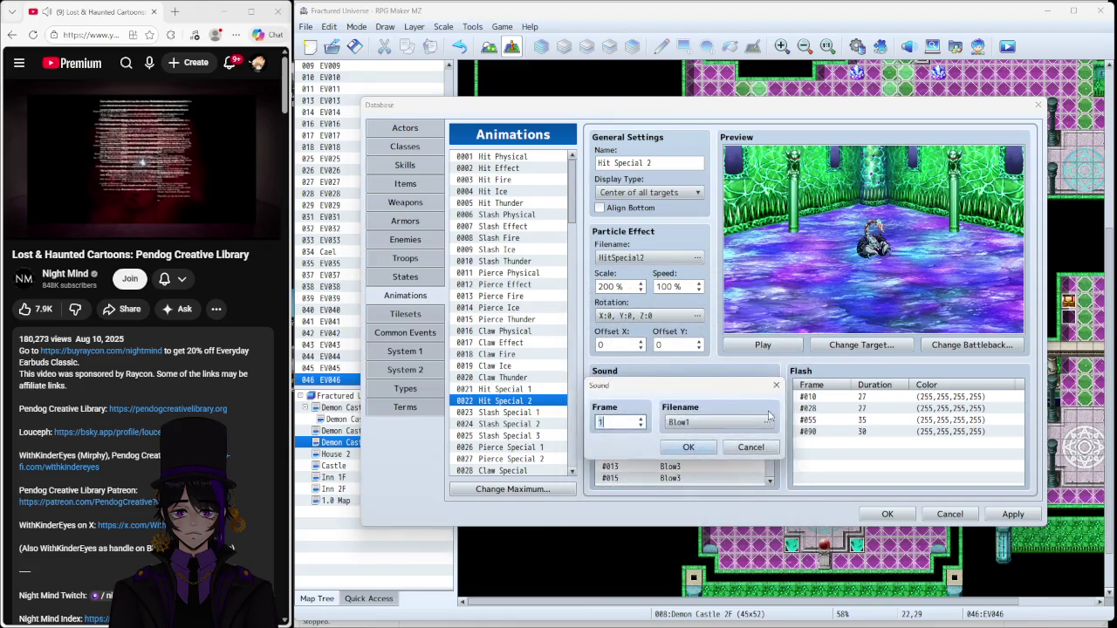
{"action": "left_click", "coordinate": [763, 422]}
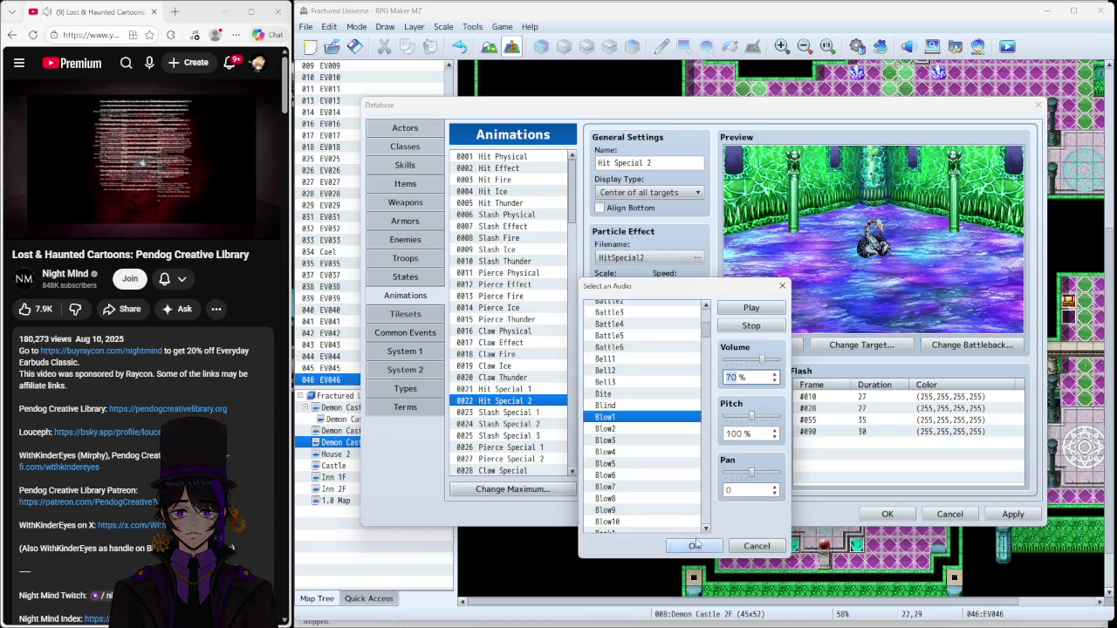
{"action": "left_click", "coordinate": [693, 546]}
{"action": "left_click", "coordinate": [688, 446]}
{"action": "right_click", "coordinate": [749, 420]}
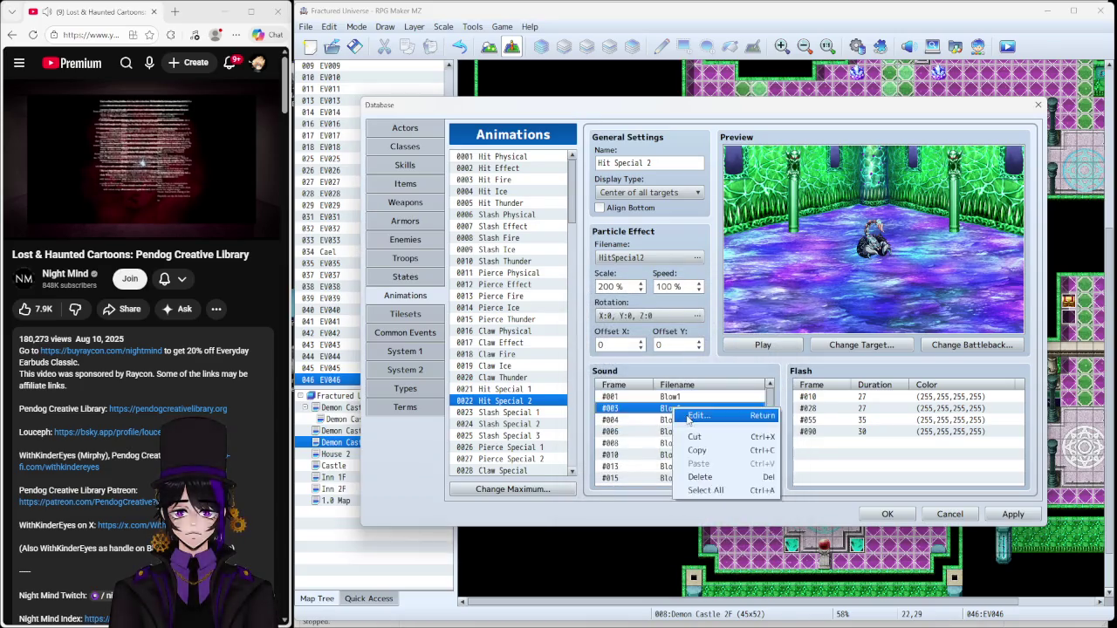
{"action": "left_click", "coordinate": [768, 429]}
{"action": "left_click", "coordinate": [749, 423]}
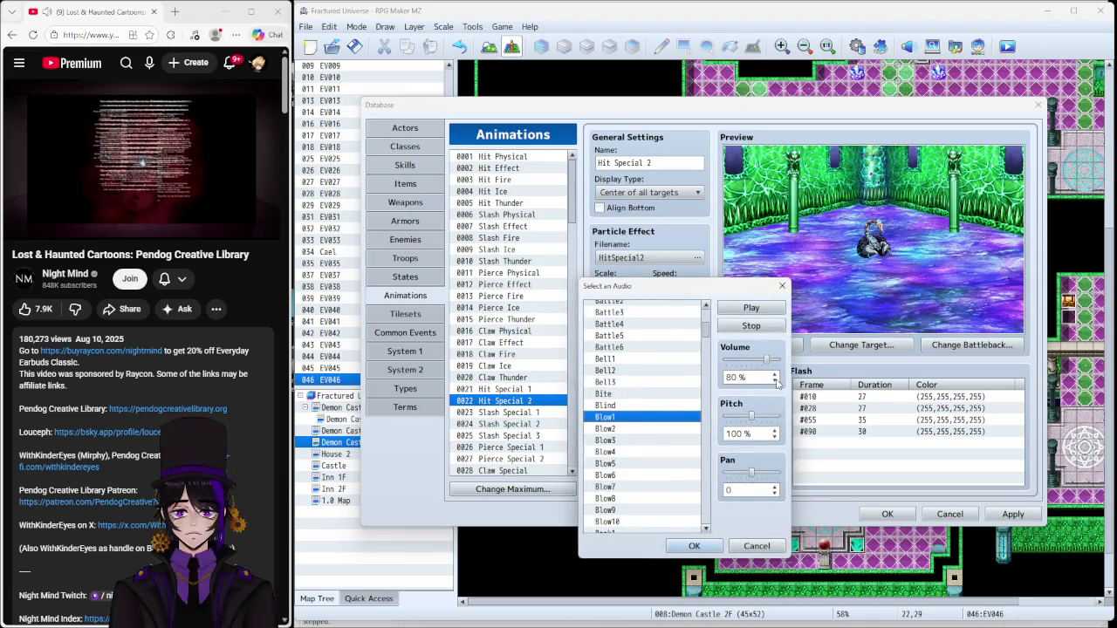
{"action": "left_click", "coordinate": [705, 546]}
{"action": "left_click", "coordinate": [688, 446]}
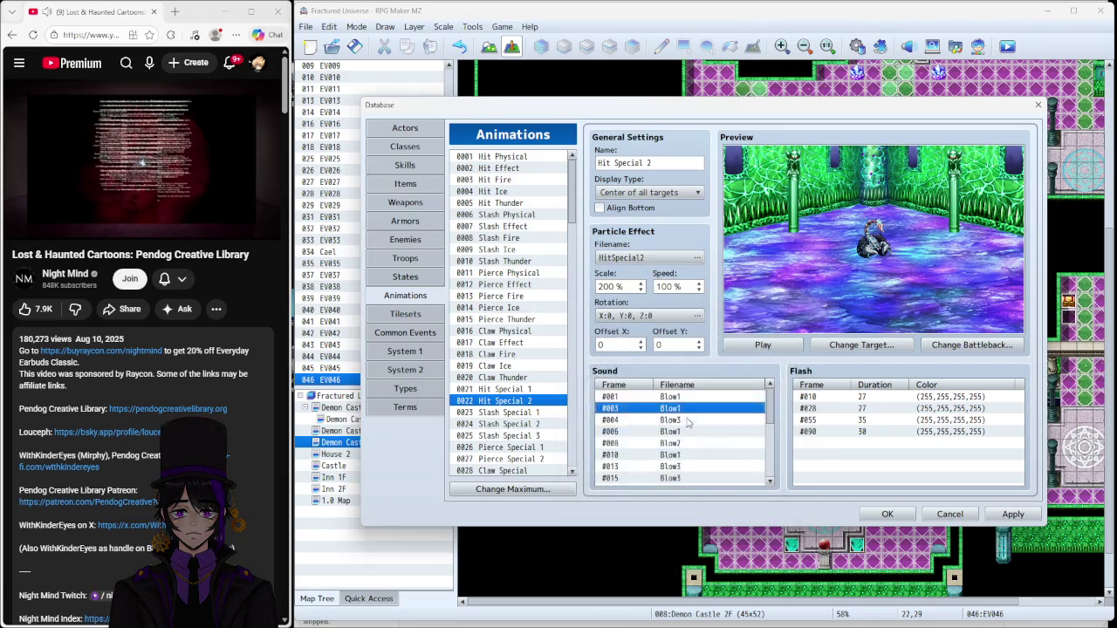
Step: Revise frame 4 Blow3 to 80% volume and frame 6 Blow1 to 90% volume
{"action": "right_click", "coordinate": [698, 416]}
{"action": "left_click", "coordinate": [738, 422]}
{"action": "left_click", "coordinate": [737, 422]}
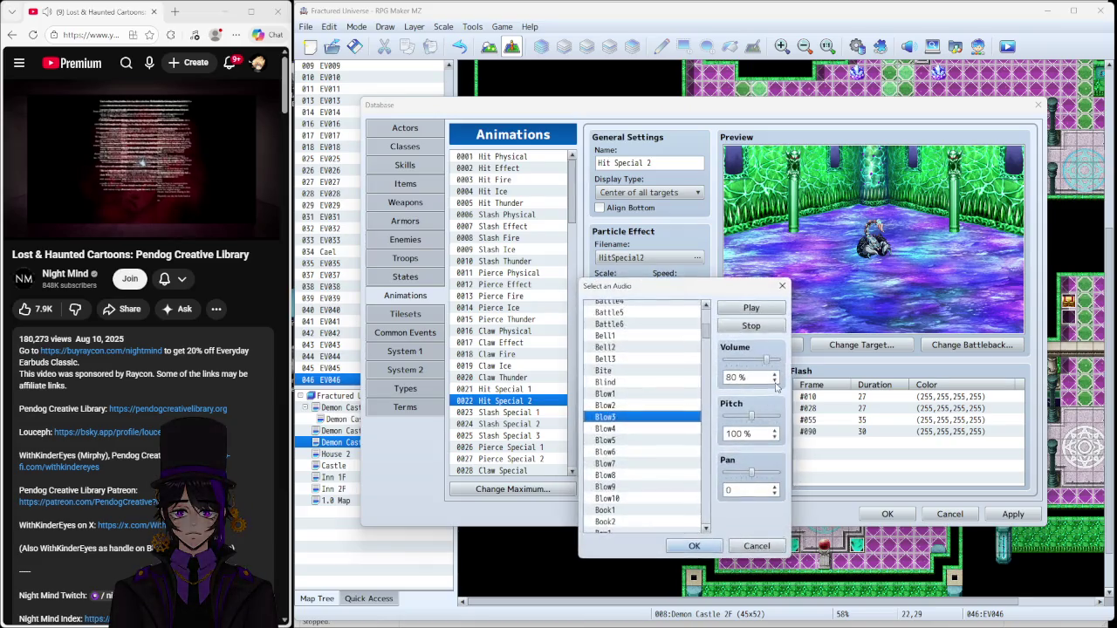
{"action": "left_click", "coordinate": [694, 545]}
{"action": "left_click", "coordinate": [733, 536]}
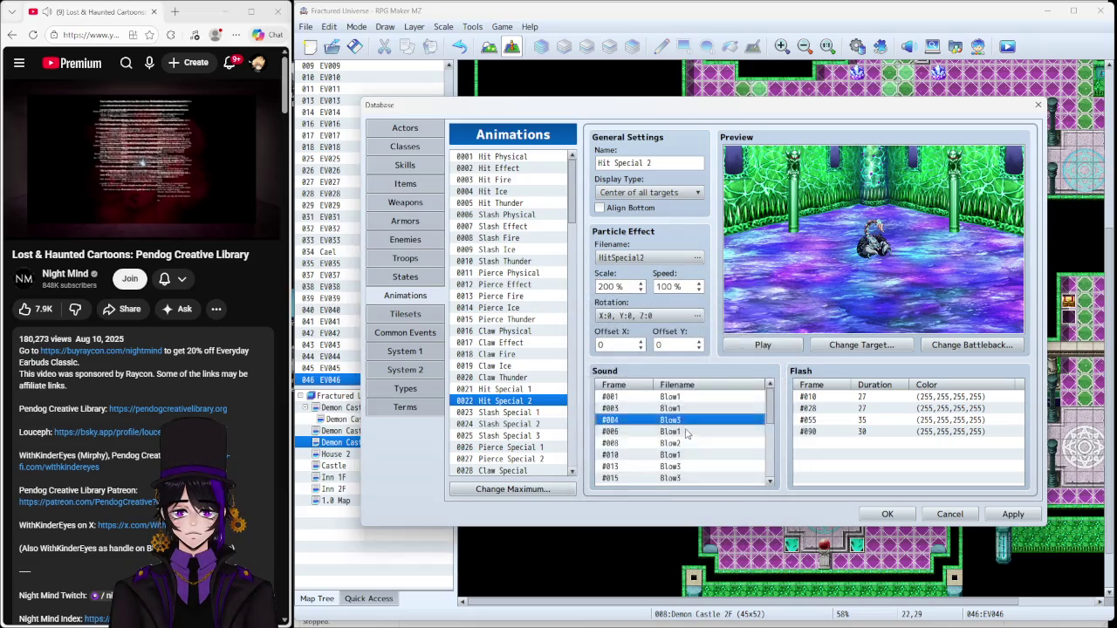
{"action": "left_click", "coordinate": [685, 430]}
{"action": "right_click", "coordinate": [685, 430]}
{"action": "left_click", "coordinate": [702, 435]}
{"action": "left_click", "coordinate": [737, 423]}
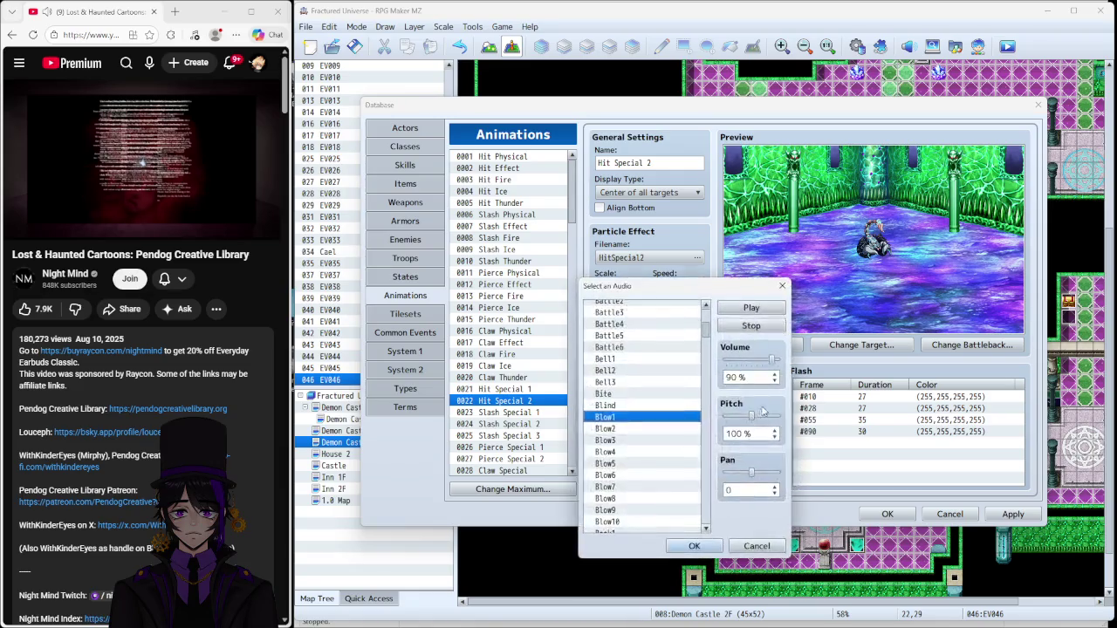
{"action": "left_click", "coordinate": [693, 546]}
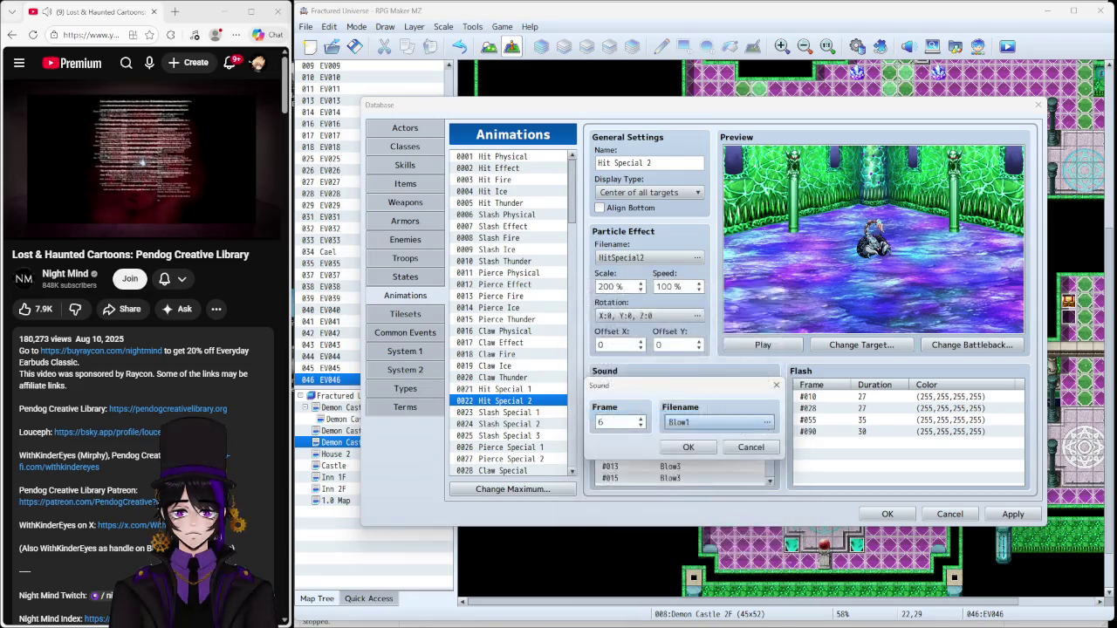
{"action": "mouse_move", "coordinate": [698, 622]}
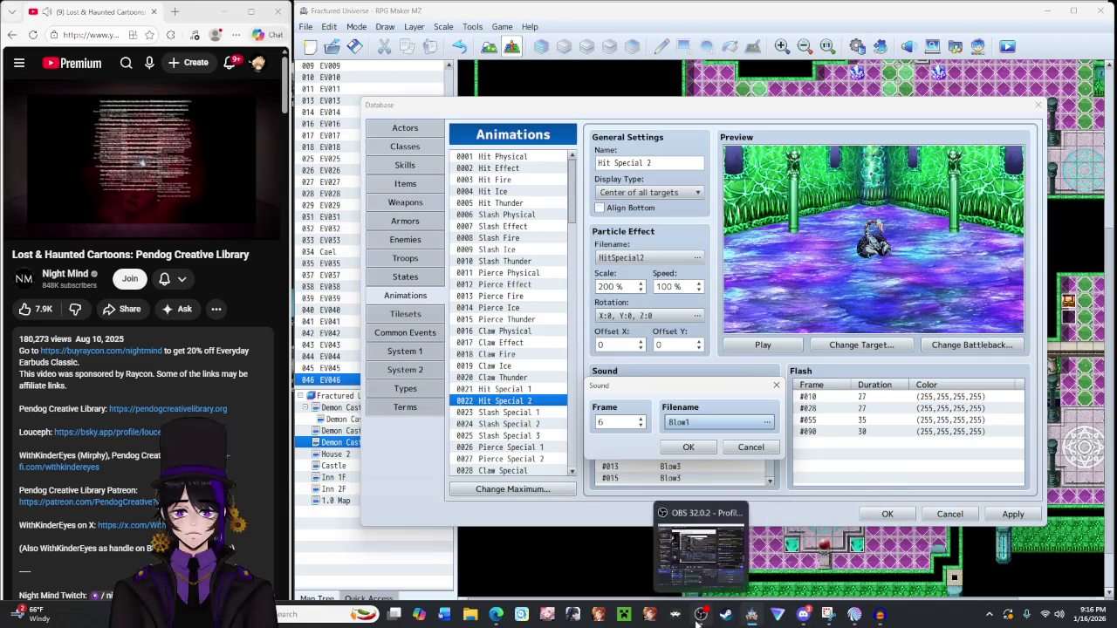
{"action": "mouse_move", "coordinate": [799, 618]}
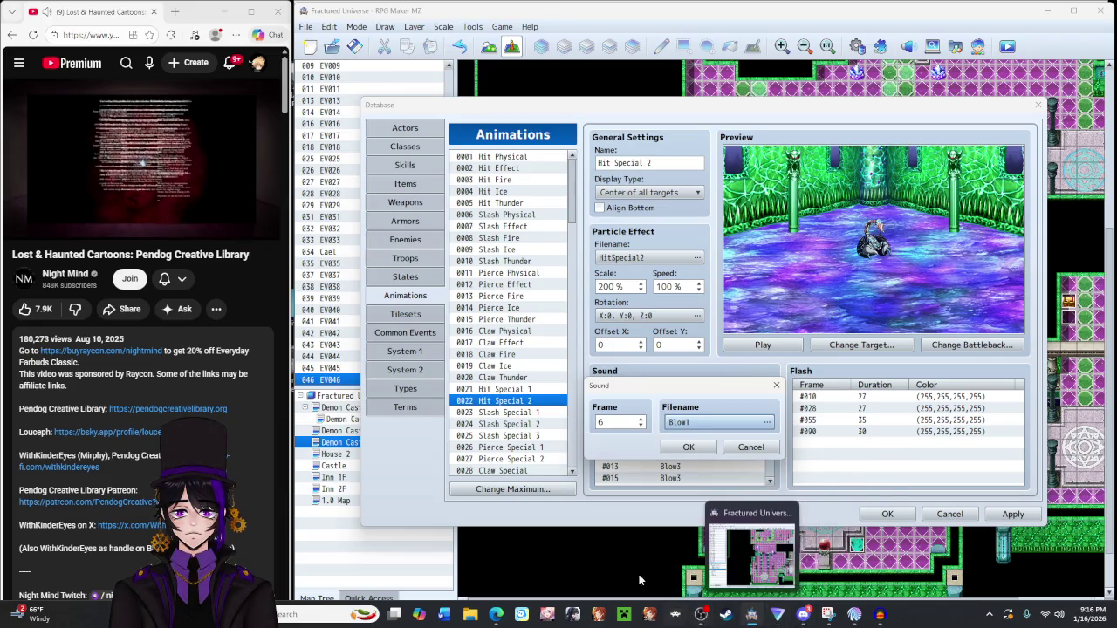
{"action": "left_click", "coordinate": [682, 446]}
Step: Set frame 8 Blow2 to 80% volume and frame 10 Blow1 to 85% volume
{"action": "double_click", "coordinate": [682, 447]}
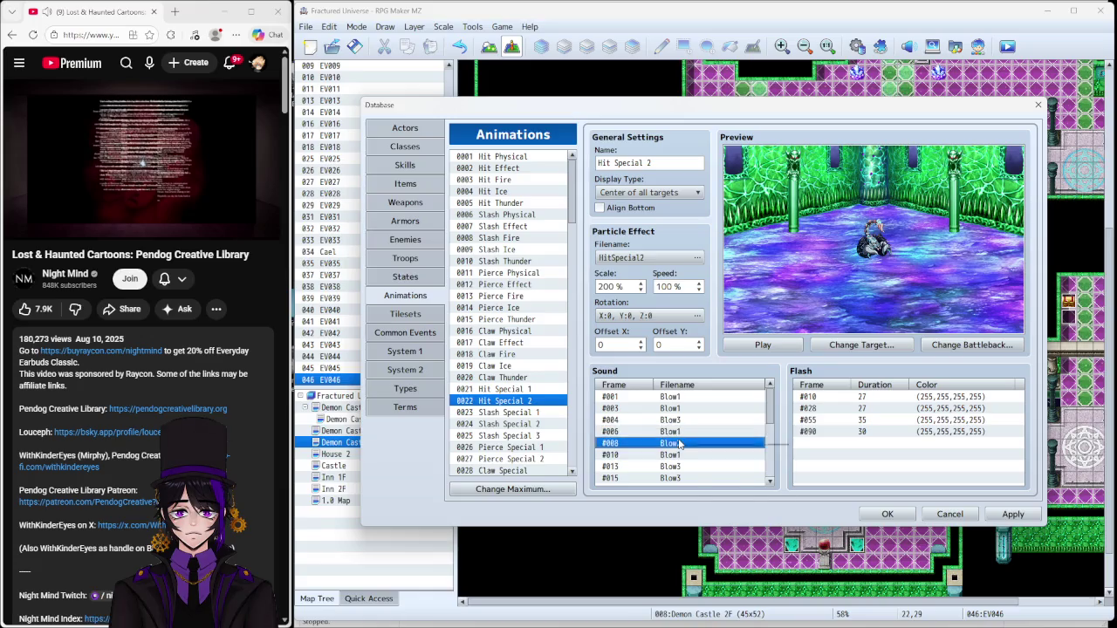
{"action": "left_click", "coordinate": [766, 421]}
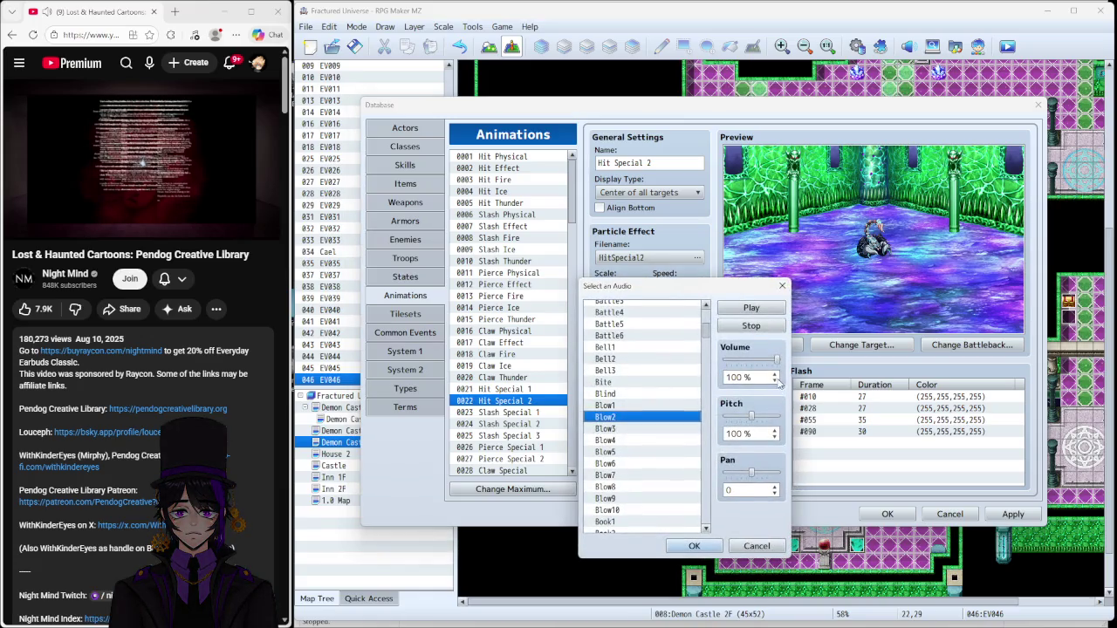
{"action": "left_click", "coordinate": [776, 380]}
{"action": "left_click", "coordinate": [776, 381]}
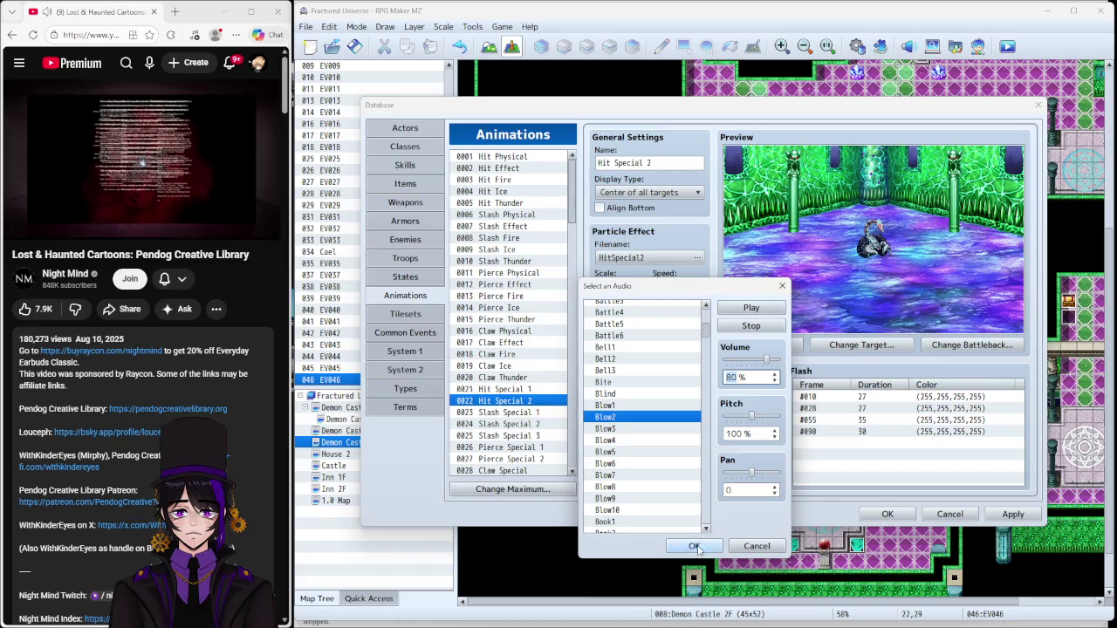
{"action": "left_click", "coordinate": [695, 547]}
{"action": "left_click", "coordinate": [689, 448]}
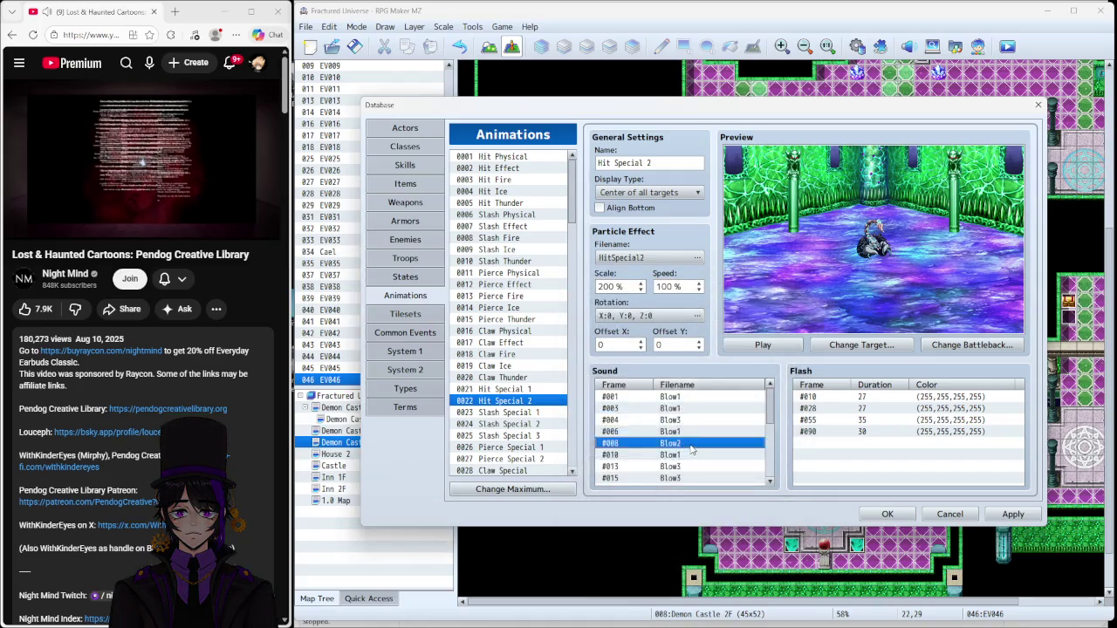
{"action": "left_click", "coordinate": [689, 454]}
{"action": "right_click", "coordinate": [689, 454]}
{"action": "left_click", "coordinate": [711, 461]}
{"action": "left_click", "coordinate": [766, 422]}
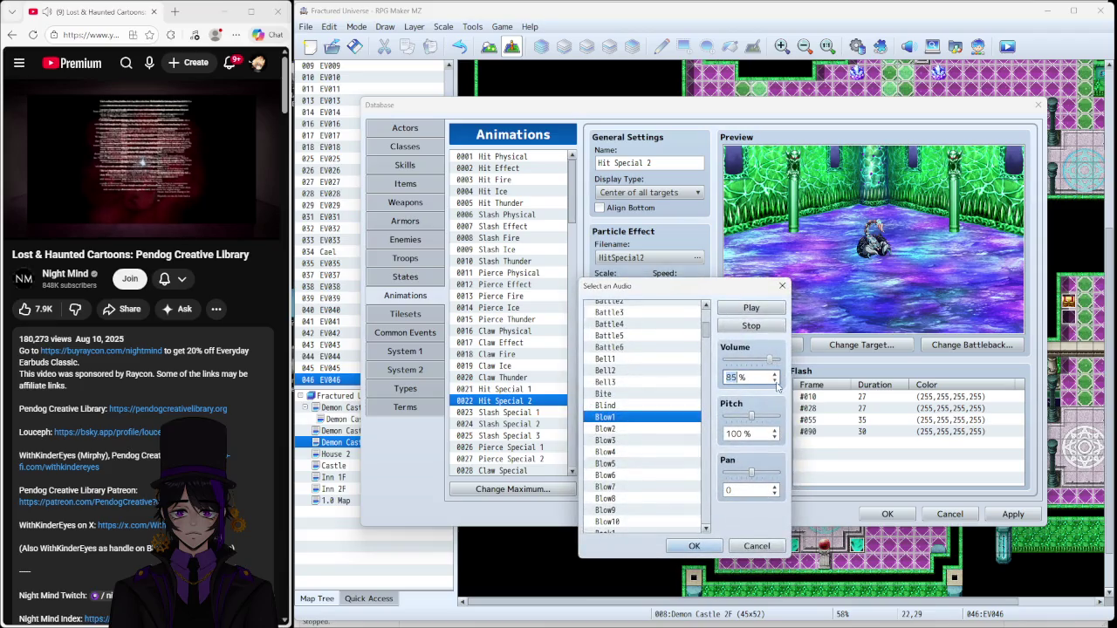
{"action": "left_click", "coordinate": [693, 545]}
{"action": "left_click", "coordinate": [689, 447]}
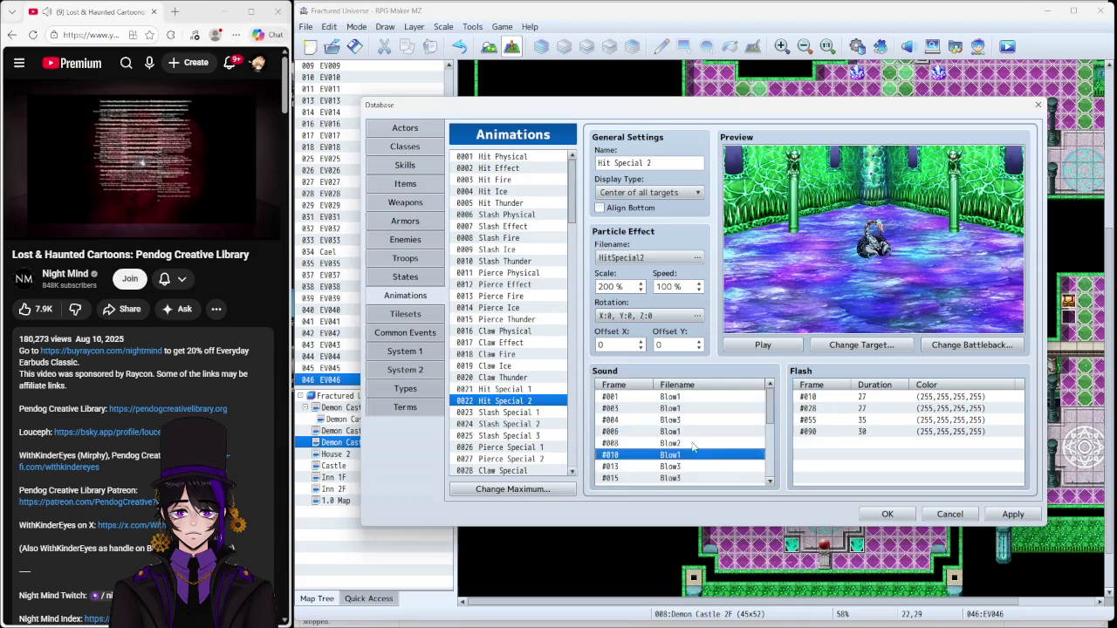
Step: Adjust the frame 13 sound cue and lower frame 15 Blow3 to 90% volume
{"action": "right_click", "coordinate": [676, 467]}
{"action": "left_click", "coordinate": [698, 474]}
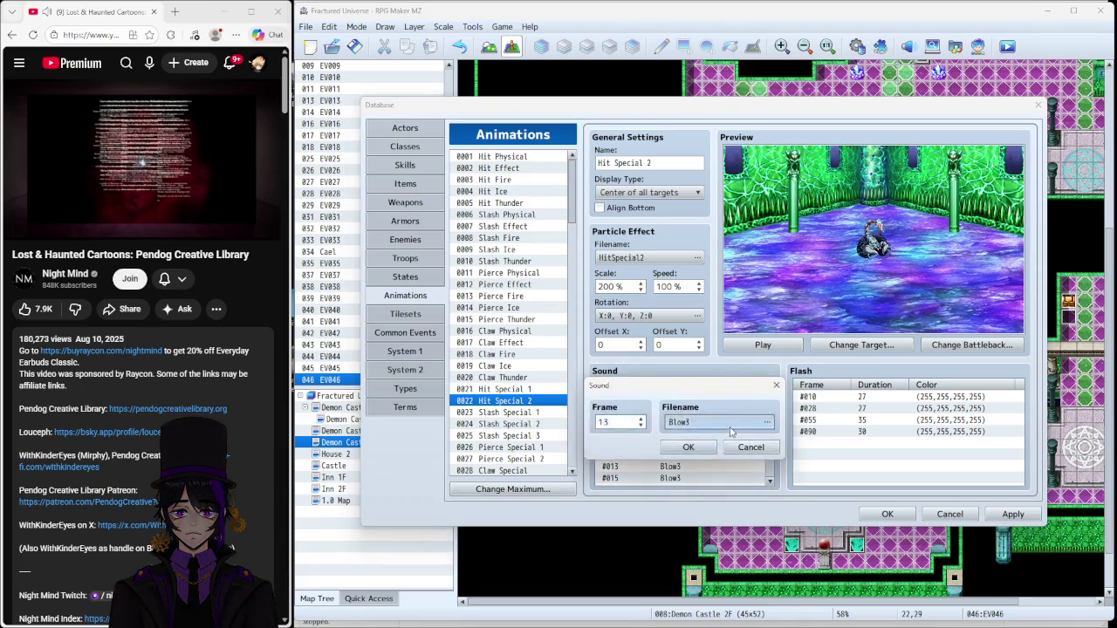
{"action": "left_click", "coordinate": [766, 423]}
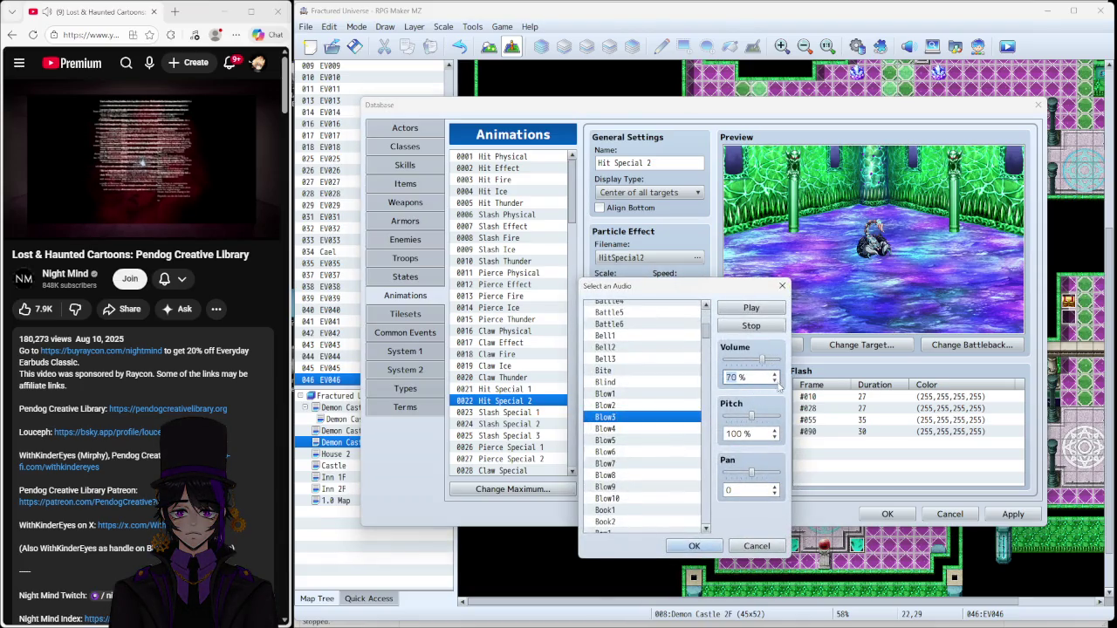
{"action": "left_click", "coordinate": [694, 545]}
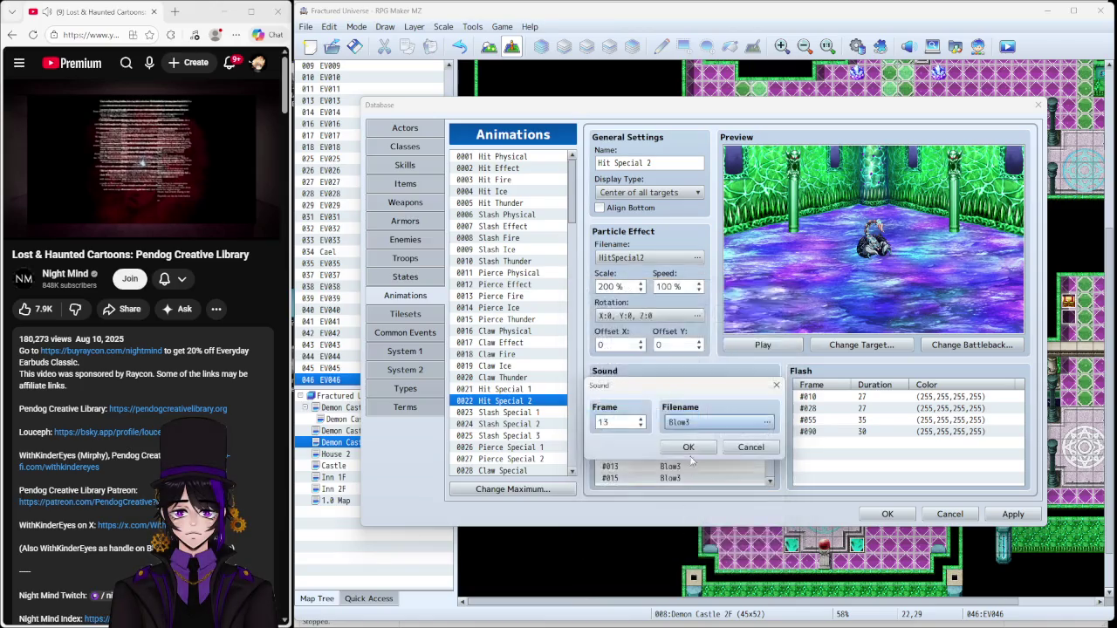
{"action": "left_click", "coordinate": [691, 454]}
{"action": "left_click", "coordinate": [676, 479]}
{"action": "right_click", "coordinate": [677, 479]}
{"action": "left_click", "coordinate": [698, 486]}
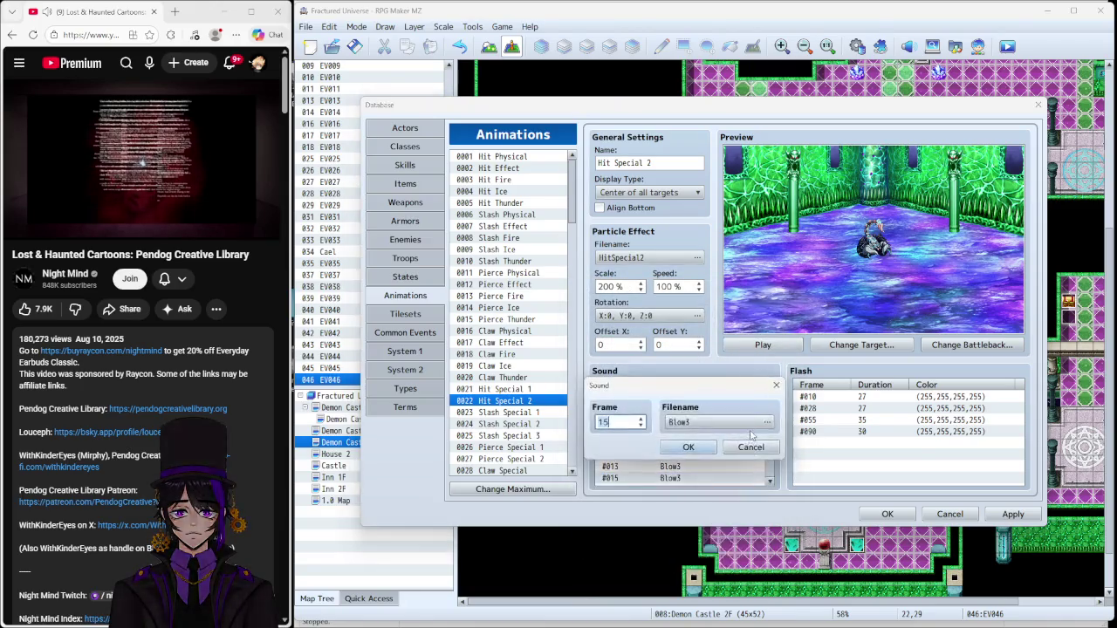
{"action": "left_click", "coordinate": [763, 410]}
{"action": "left_click", "coordinate": [773, 381]}
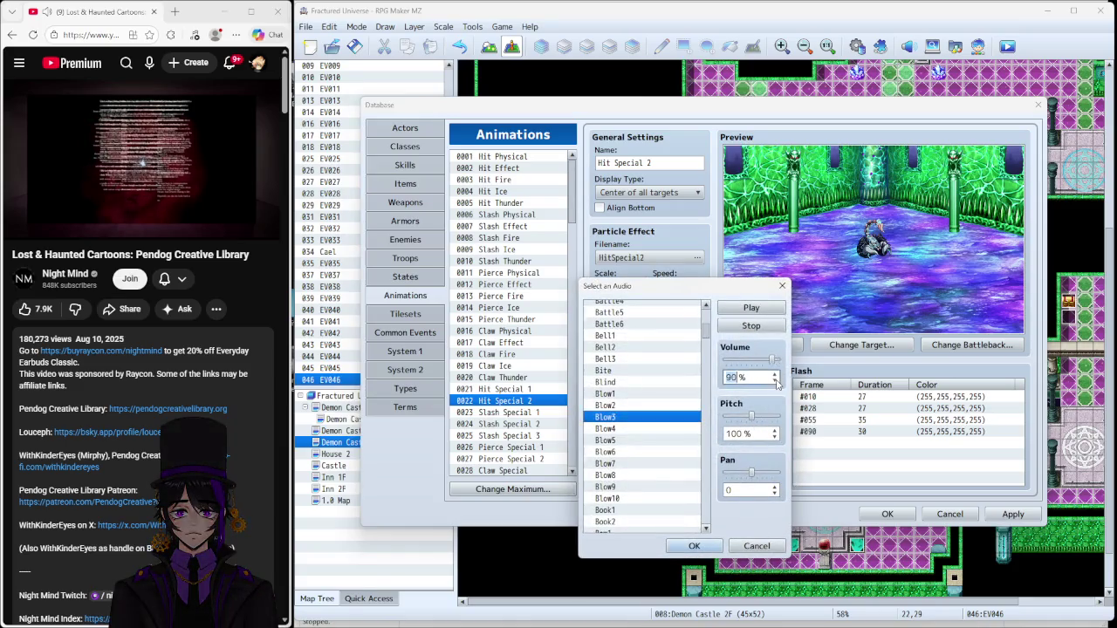
{"action": "left_click", "coordinate": [693, 545]}
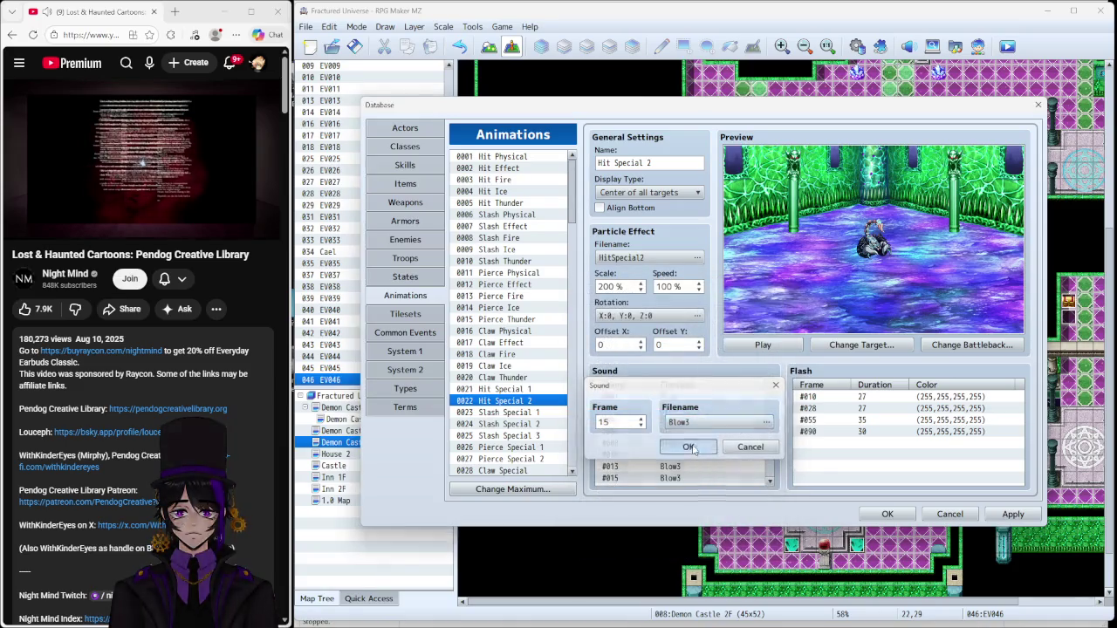
{"action": "left_click", "coordinate": [691, 452]}
Step: Lower frame 18 Blow2 and frame 19 Blow3 to 80% volume
{"action": "right_click", "coordinate": [678, 455]}
{"action": "left_click", "coordinate": [699, 460]}
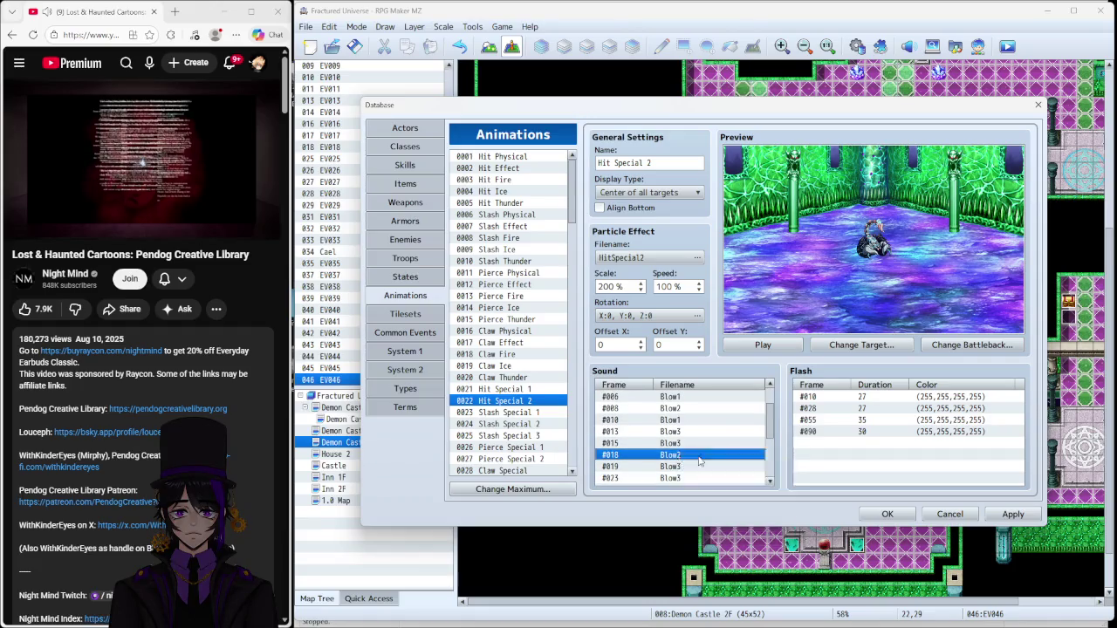
{"action": "left_click", "coordinate": [790, 410]}
{"action": "left_click", "coordinate": [774, 382]}
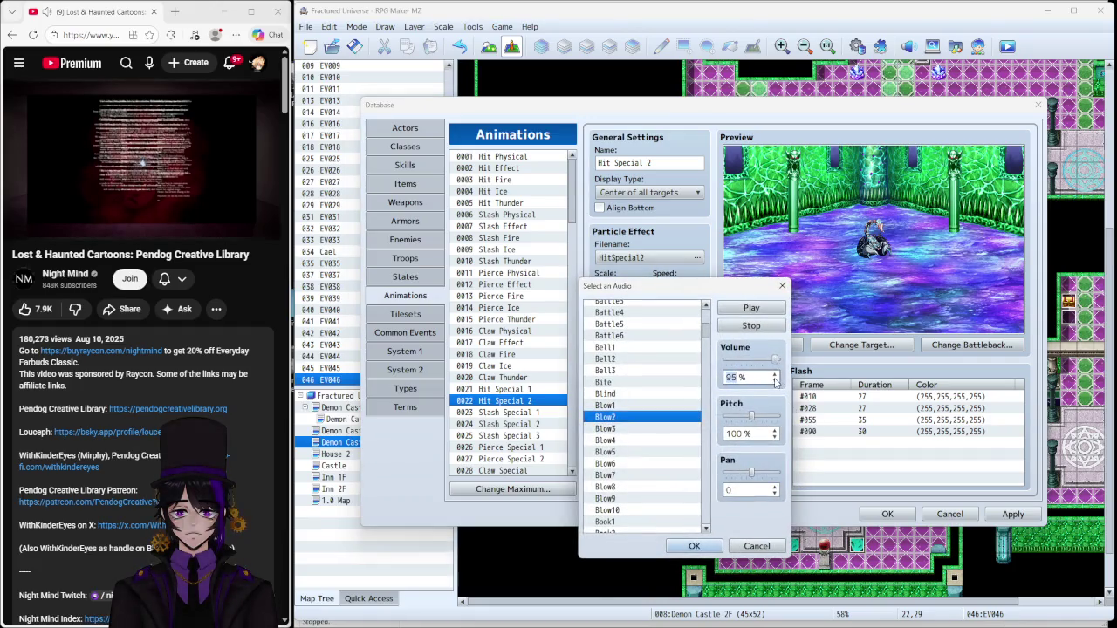
{"action": "left_click", "coordinate": [773, 381]}
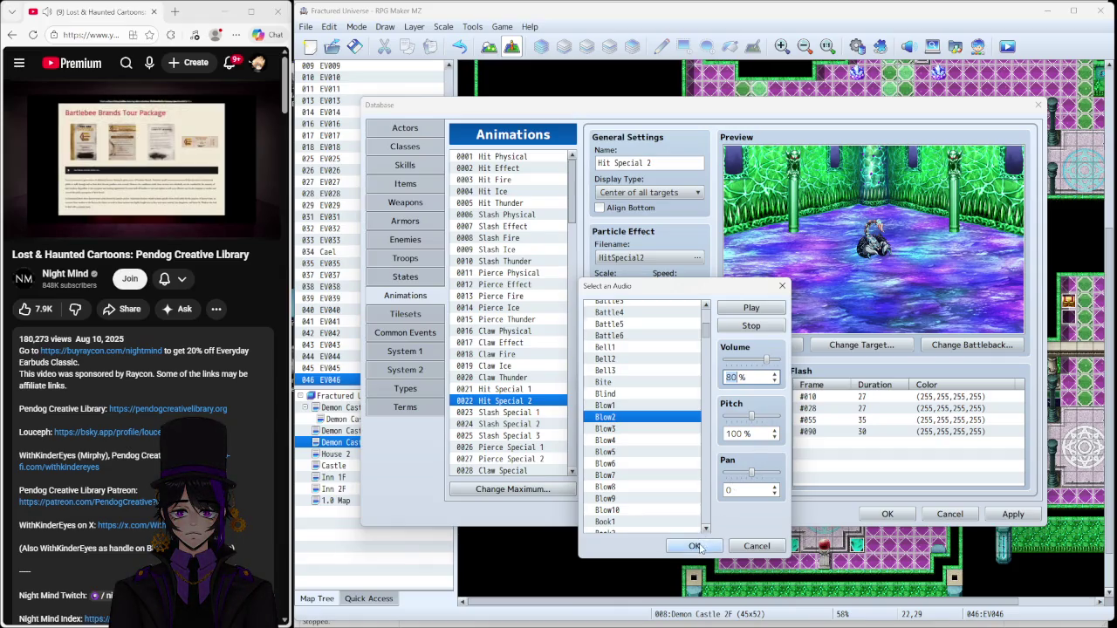
{"action": "left_click", "coordinate": [698, 547]}
{"action": "left_click", "coordinate": [698, 478]}
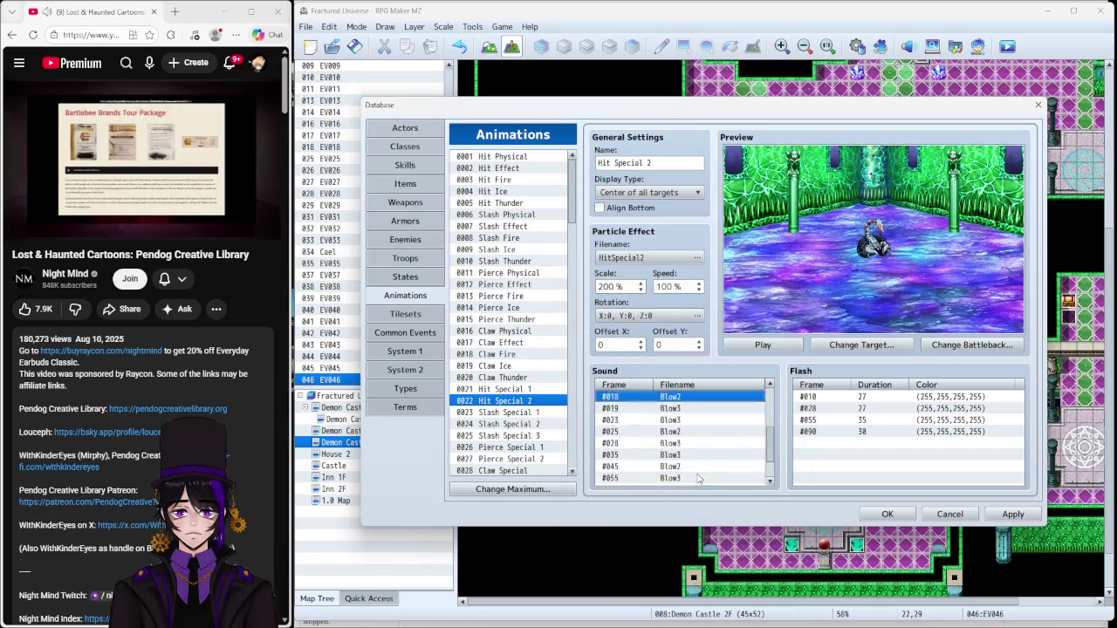
{"action": "right_click", "coordinate": [676, 417]}
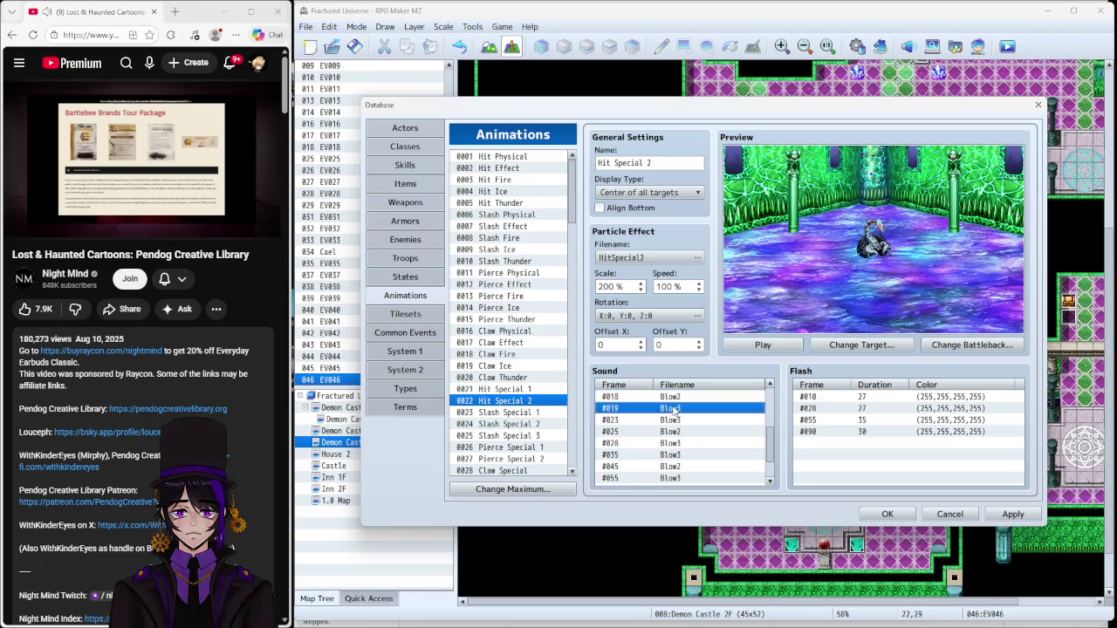
{"action": "left_click", "coordinate": [711, 416]}
{"action": "left_click", "coordinate": [726, 422]}
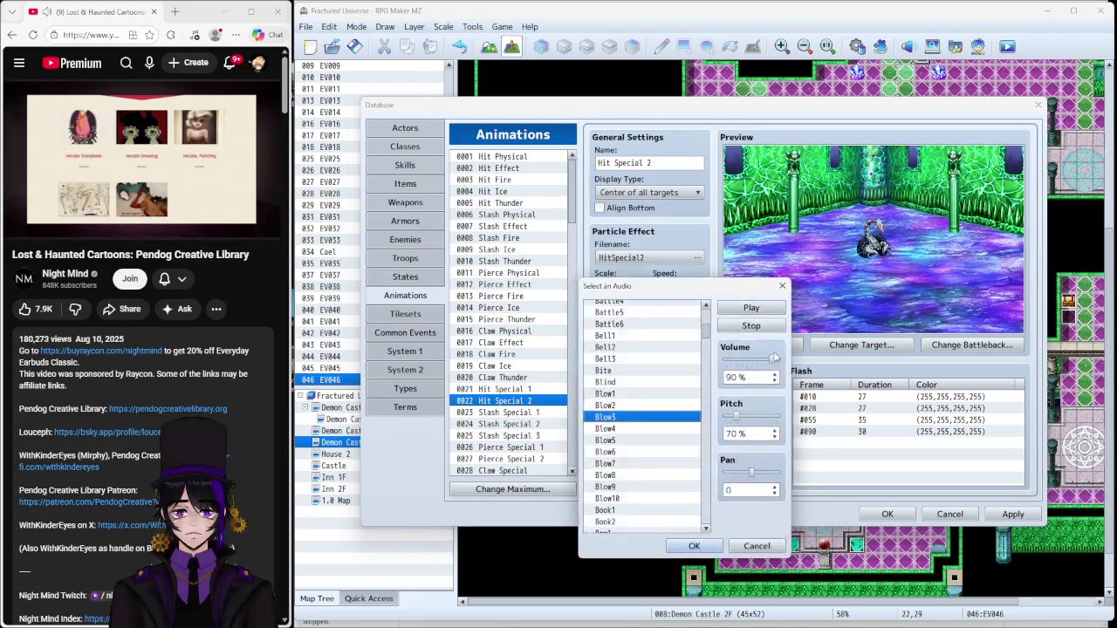
{"action": "left_click", "coordinate": [774, 381]}
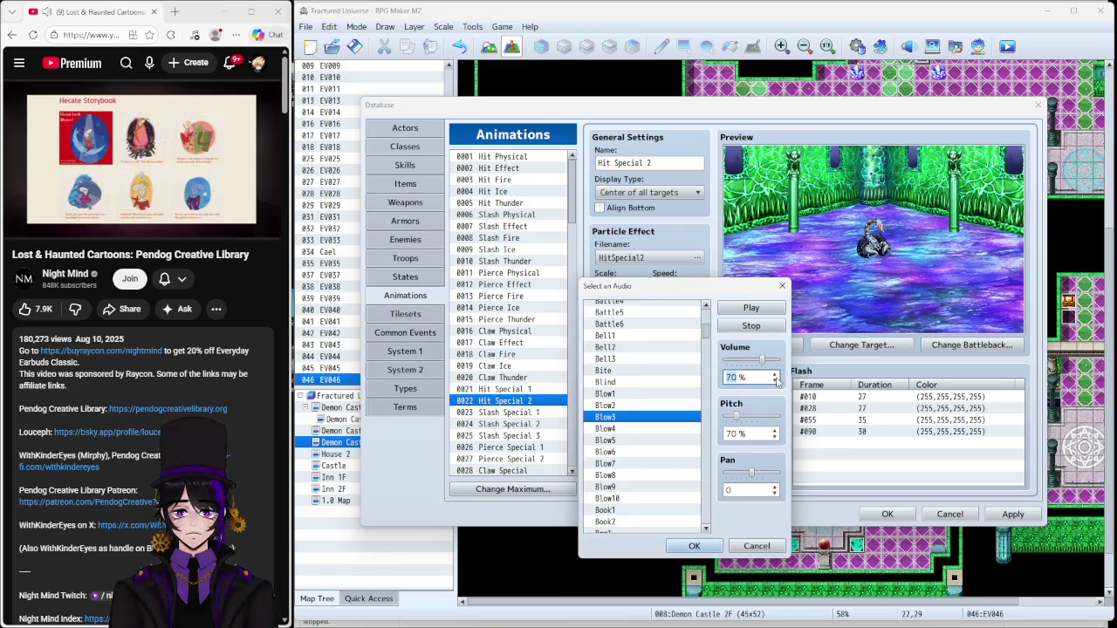
{"action": "key", "text": "Return"}
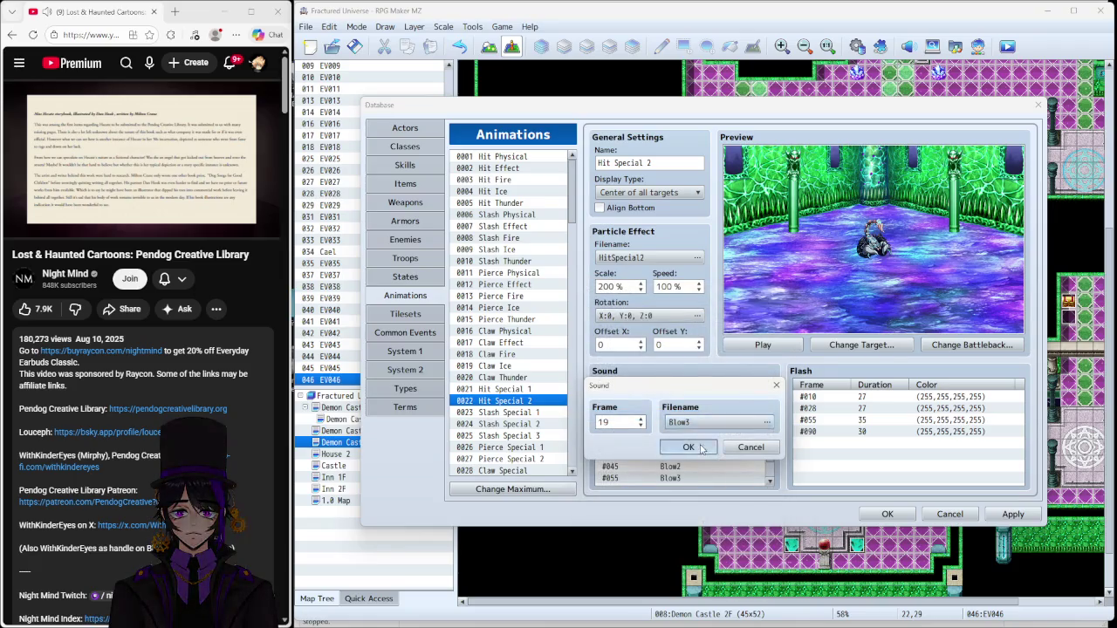
{"action": "left_click", "coordinate": [708, 443]}
Step: Set the frame 23 sound cue to 80% volume
{"action": "right_click", "coordinate": [706, 420]}
{"action": "left_click", "coordinate": [739, 428]}
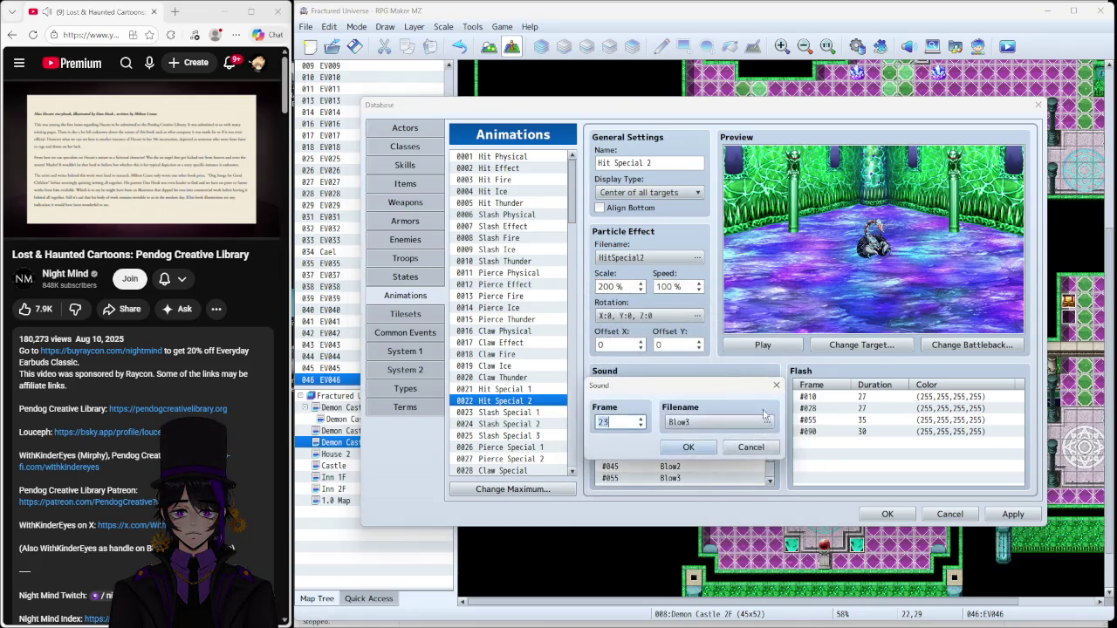
{"action": "left_click", "coordinate": [742, 413]}
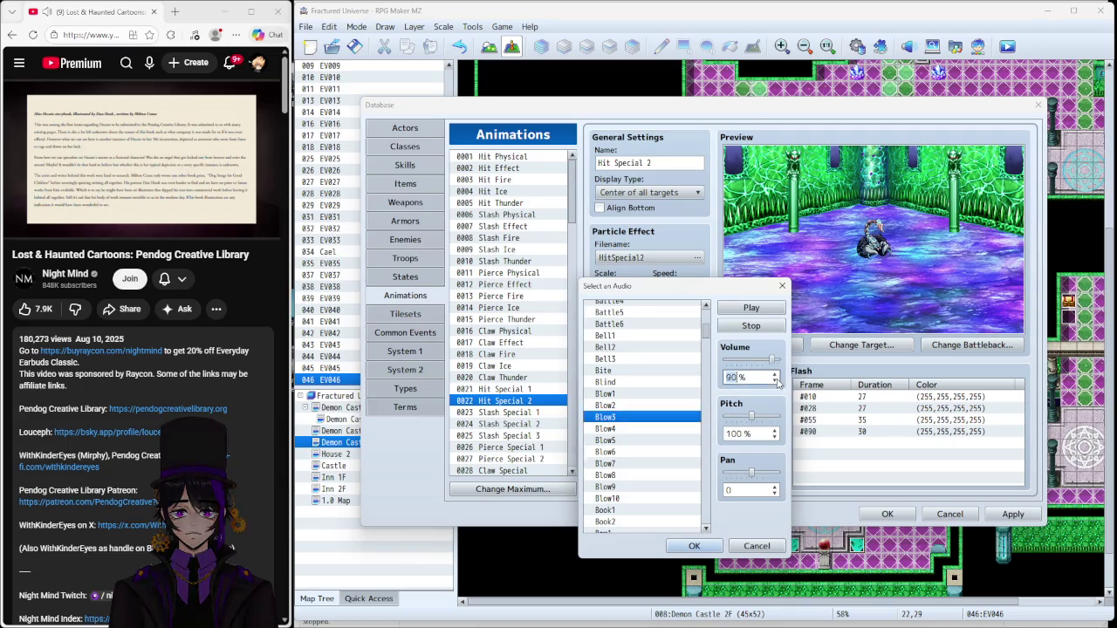
{"action": "scroll", "coordinate": [774, 380], "scroll_direction": "down", "scroll_amount": 2}
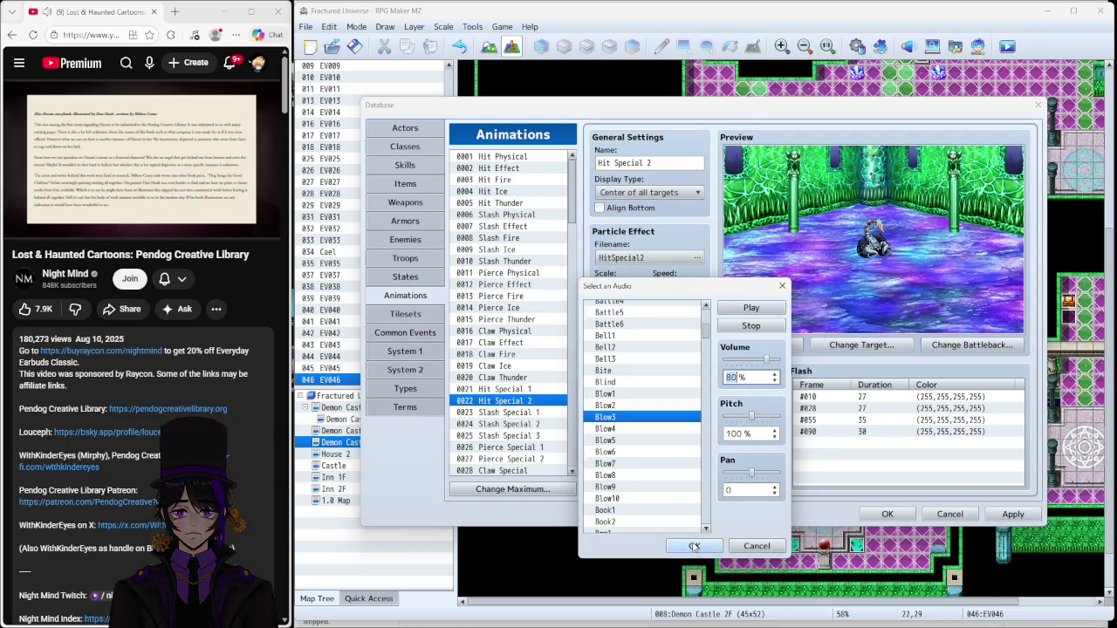
{"action": "left_click", "coordinate": [693, 547]}
{"action": "left_click", "coordinate": [724, 482]}
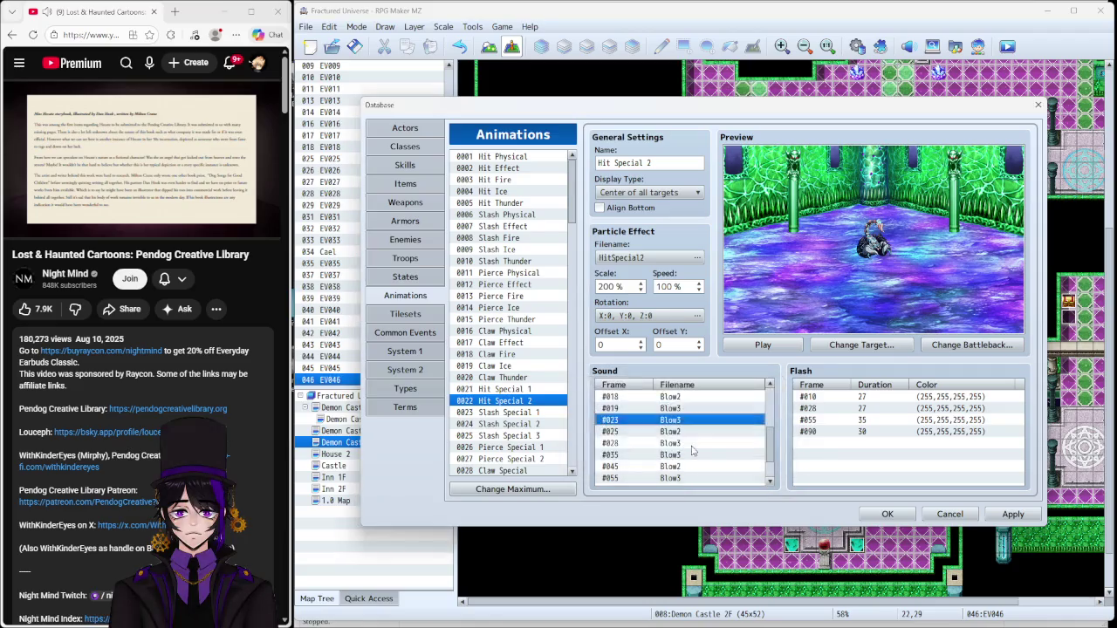
Step: Set the frame 25 Blow2 cue to 70% volume
{"action": "left_click", "coordinate": [716, 431]}
{"action": "double_click", "coordinate": [720, 439]}
{"action": "left_click", "coordinate": [741, 413]}
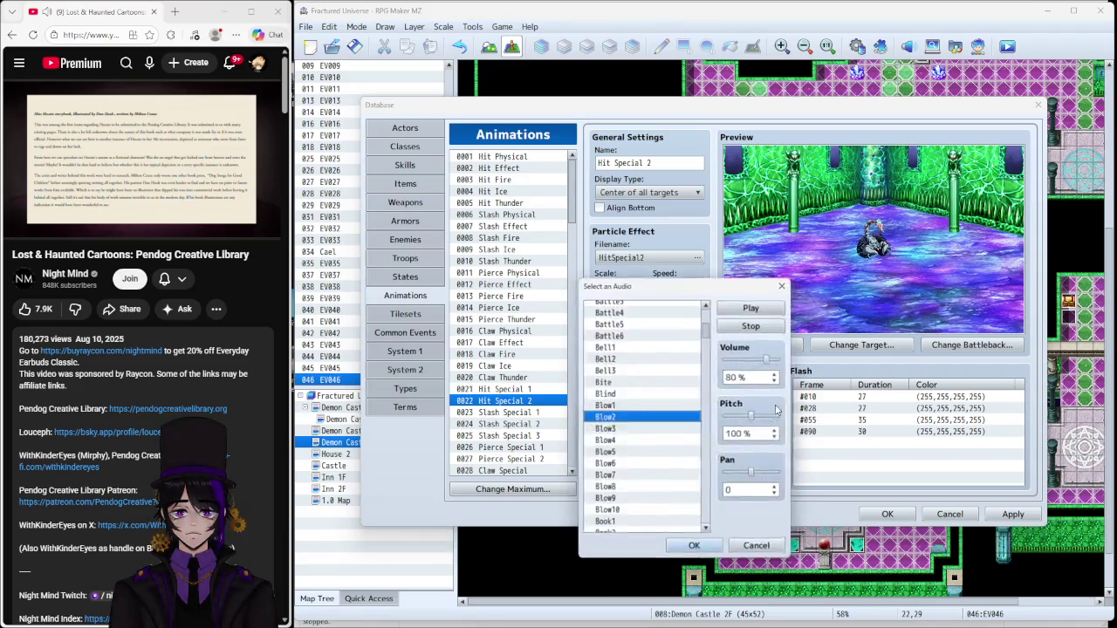
{"action": "scroll", "coordinate": [773, 380], "scroll_direction": "down", "scroll_amount": 3}
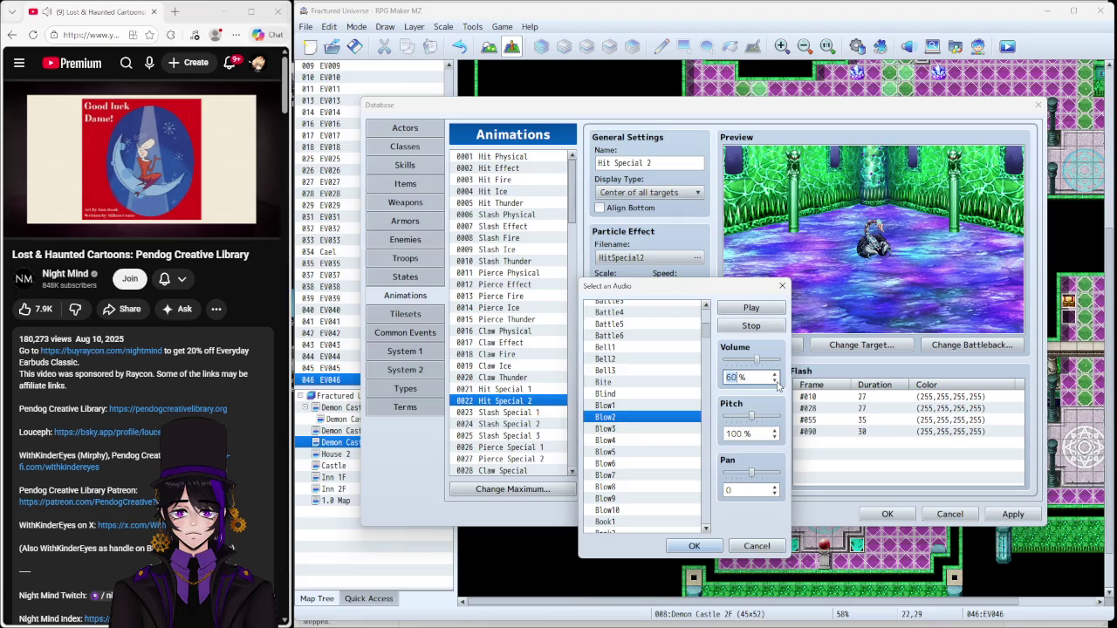
{"action": "left_click", "coordinate": [694, 546]}
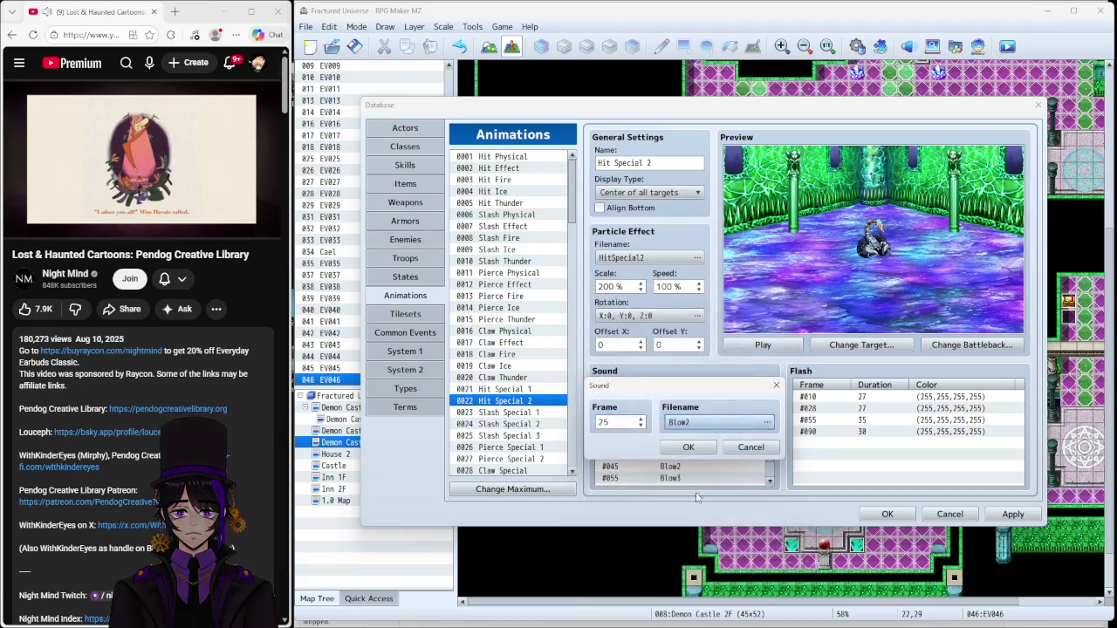
{"action": "left_click", "coordinate": [728, 426]}
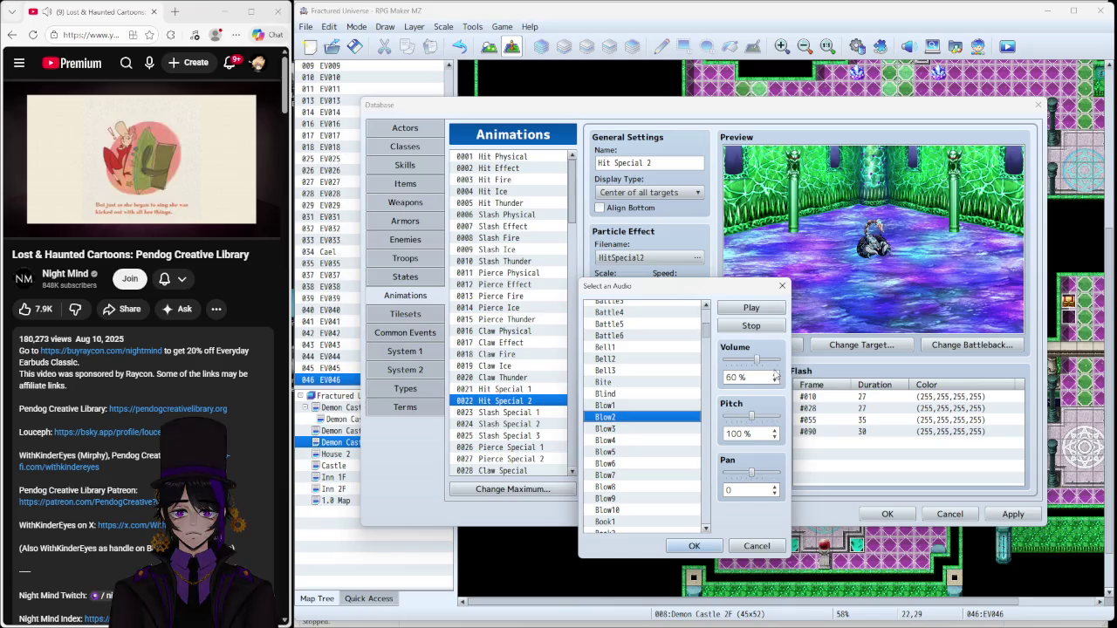
{"action": "left_click", "coordinate": [774, 375]}
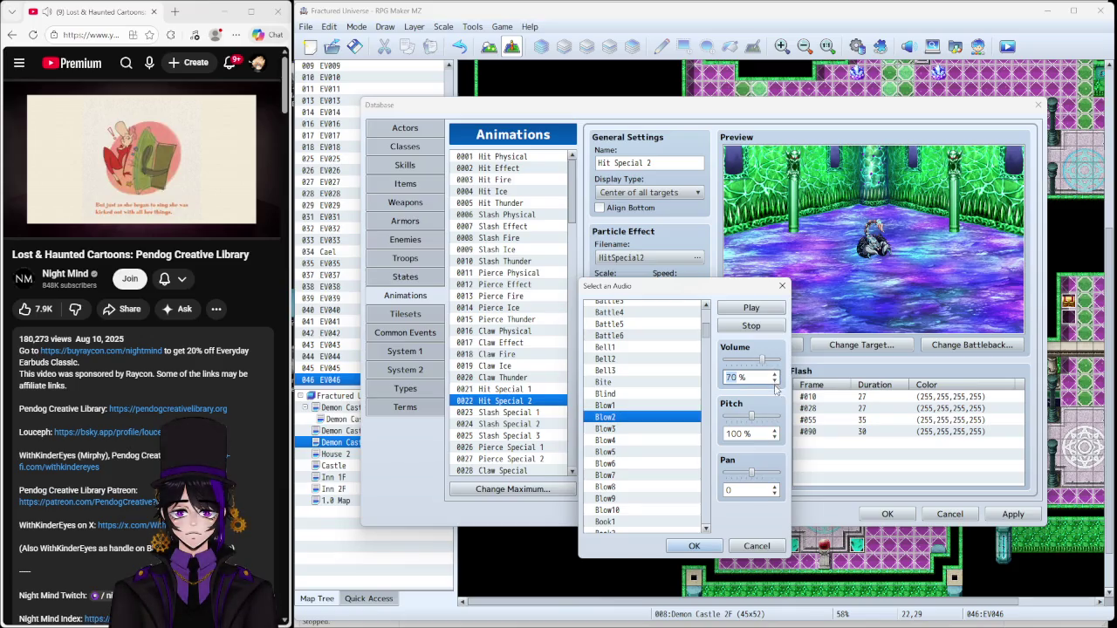
{"action": "left_click", "coordinate": [694, 545]}
{"action": "left_click", "coordinate": [690, 452]}
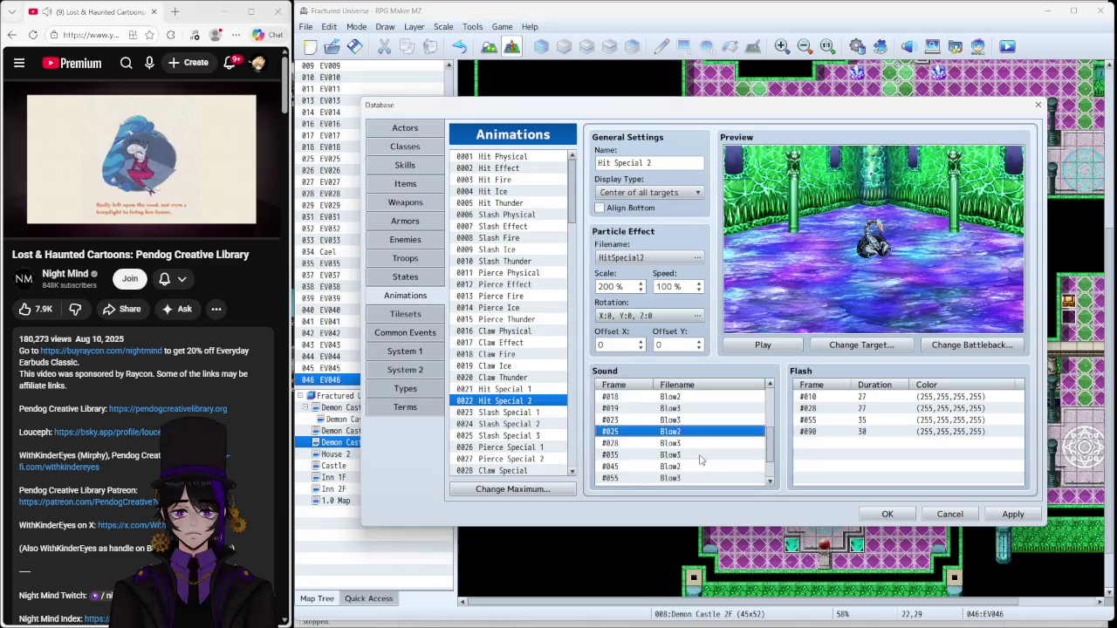
Step: Set frame 28 to 70% volume and frame 35 Blow3 to 80% volume
{"action": "right_click", "coordinate": [688, 443]}
{"action": "left_click", "coordinate": [712, 451]}
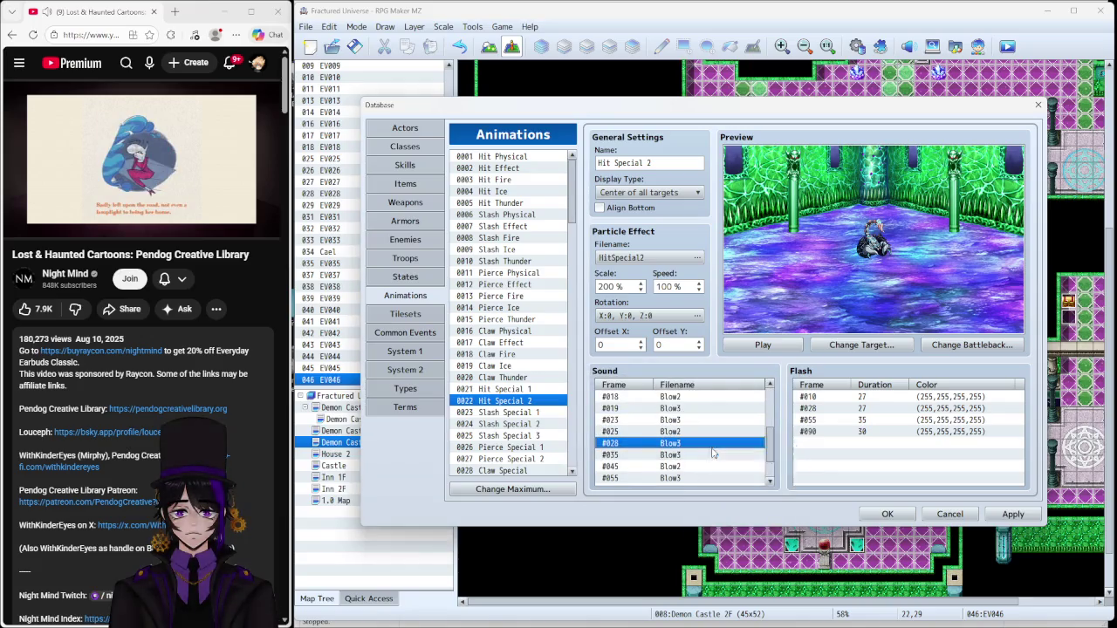
{"action": "left_click", "coordinate": [742, 423]}
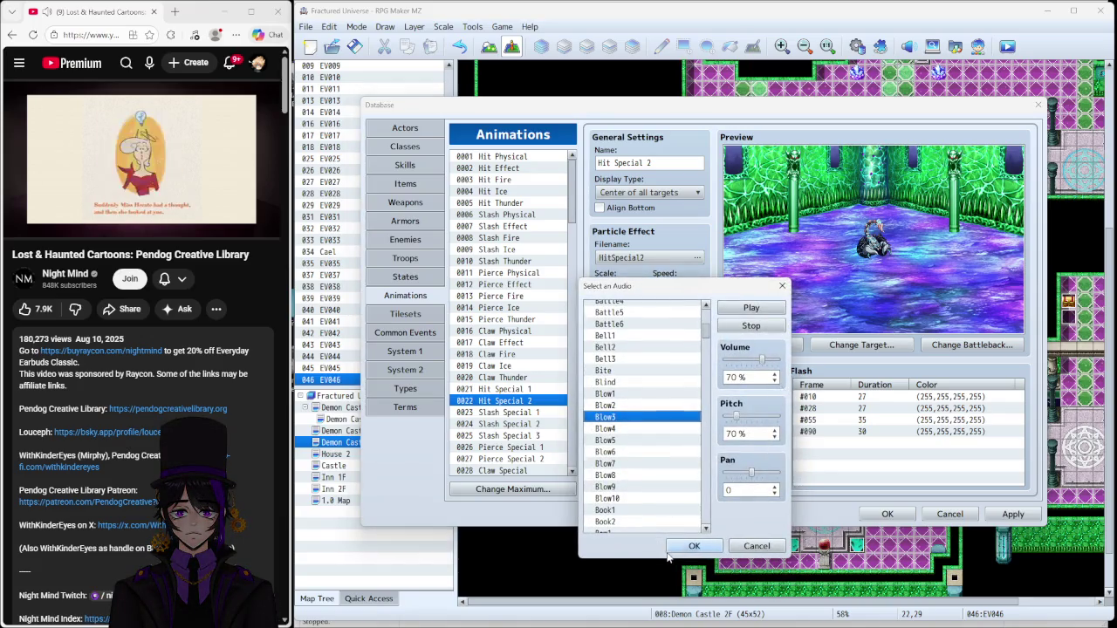
{"action": "left_click", "coordinate": [693, 546]}
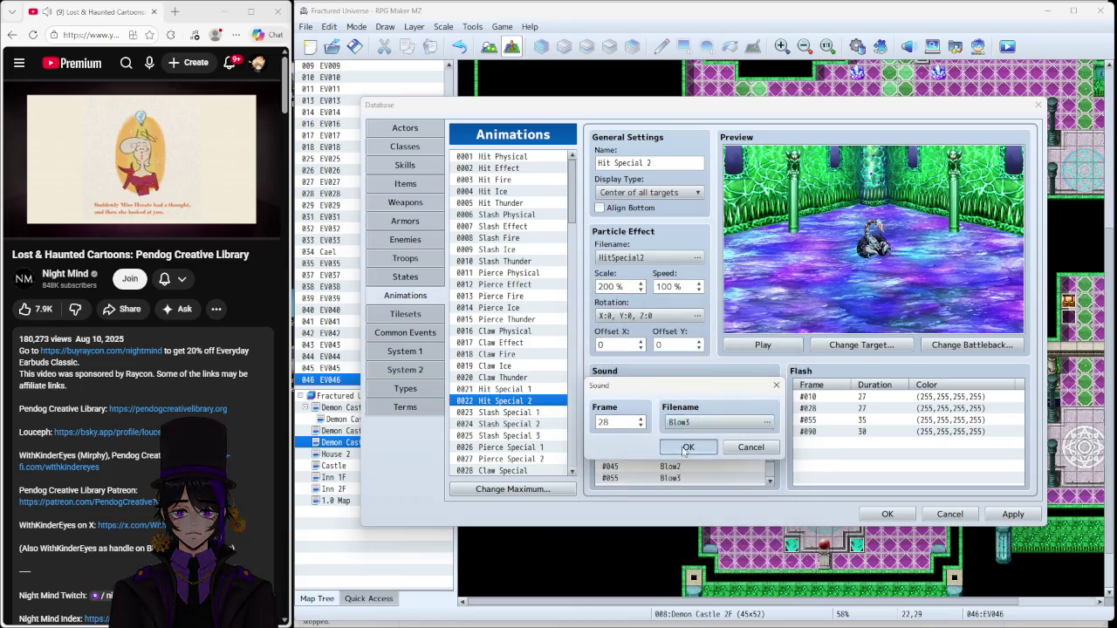
{"action": "left_click", "coordinate": [688, 451]}
{"action": "right_click", "coordinate": [681, 455]}
{"action": "left_click", "coordinate": [712, 464]}
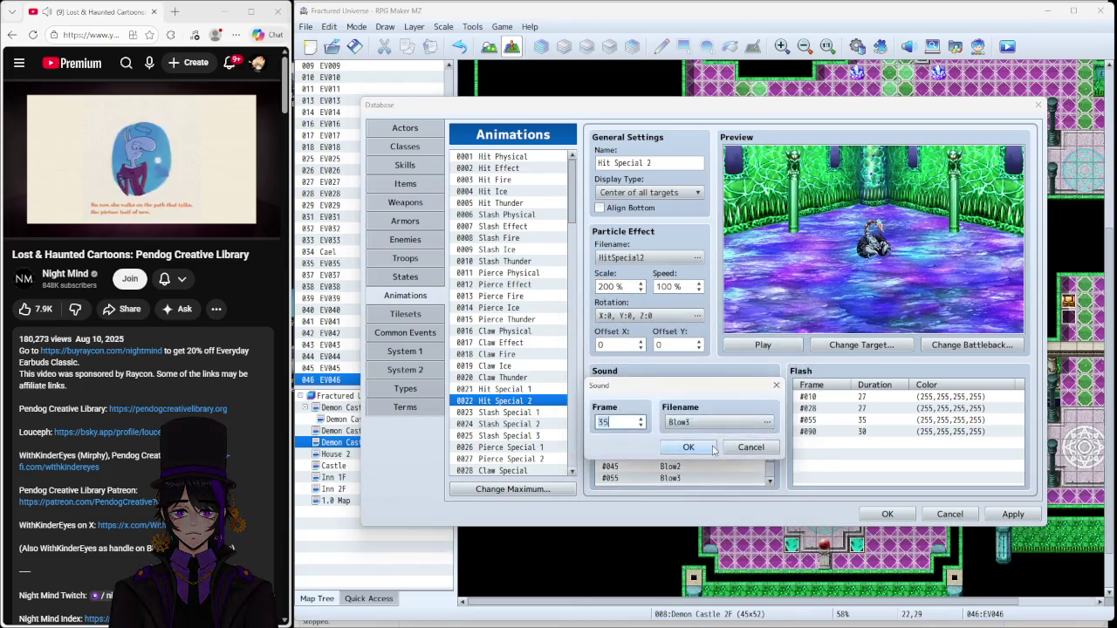
{"action": "left_click", "coordinate": [723, 426]}
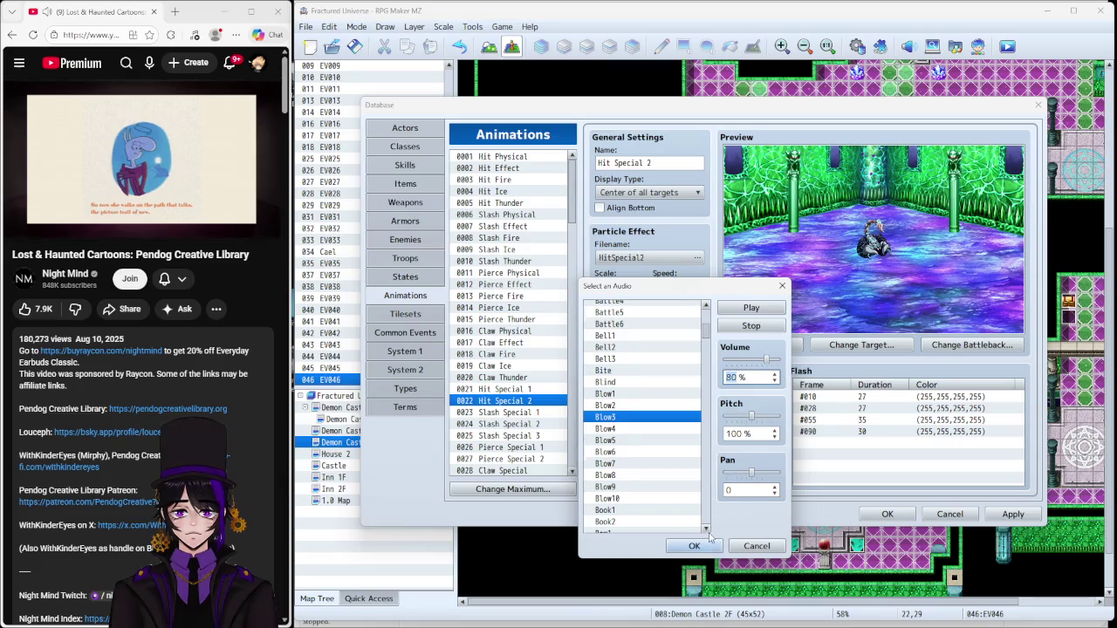
{"action": "left_click", "coordinate": [694, 546]}
{"action": "left_click", "coordinate": [689, 452]}
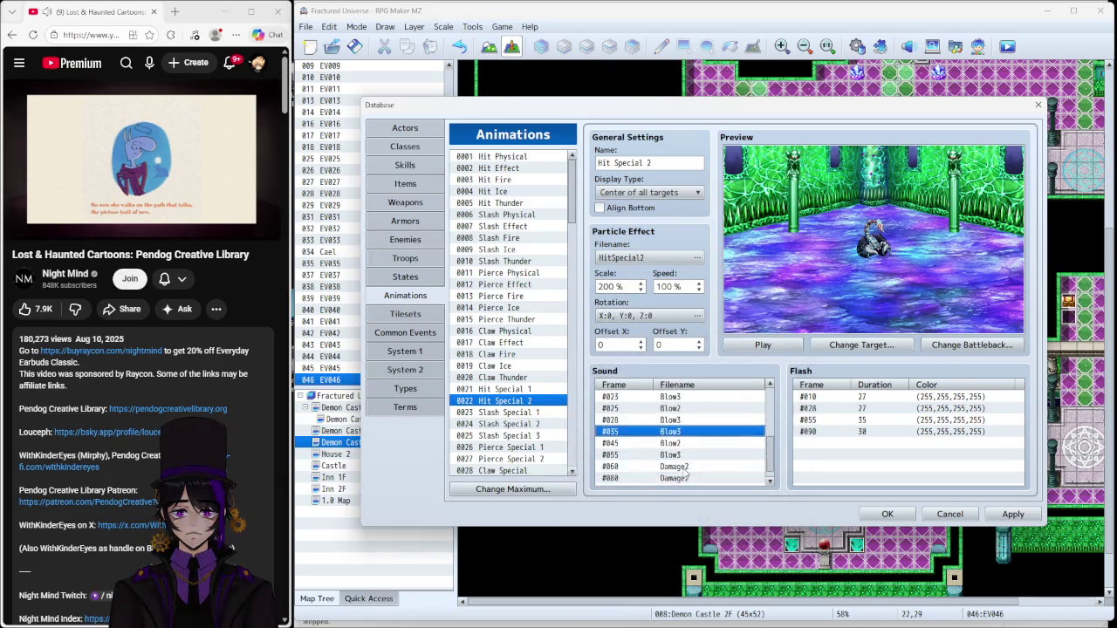
Step: Lower the frame 45 Blow2 sound cue's volume to 60%
{"action": "scroll", "coordinate": [687, 471], "scroll_direction": "down", "scroll_amount": 1}
{"action": "right_click", "coordinate": [685, 438]}
{"action": "left_click", "coordinate": [702, 447]}
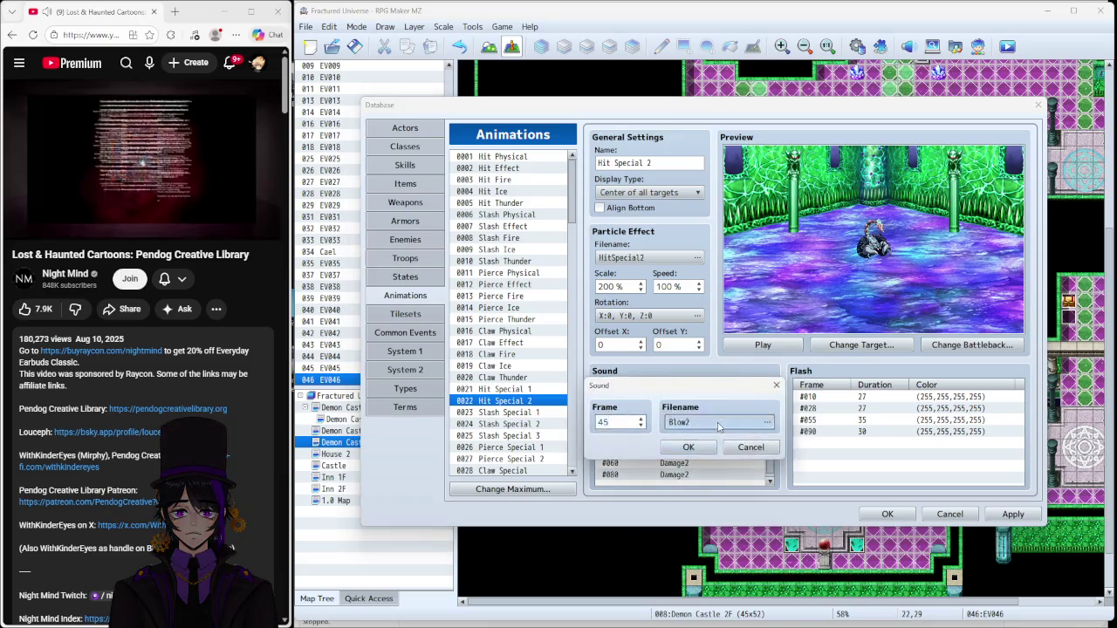
{"action": "left_click", "coordinate": [718, 426]}
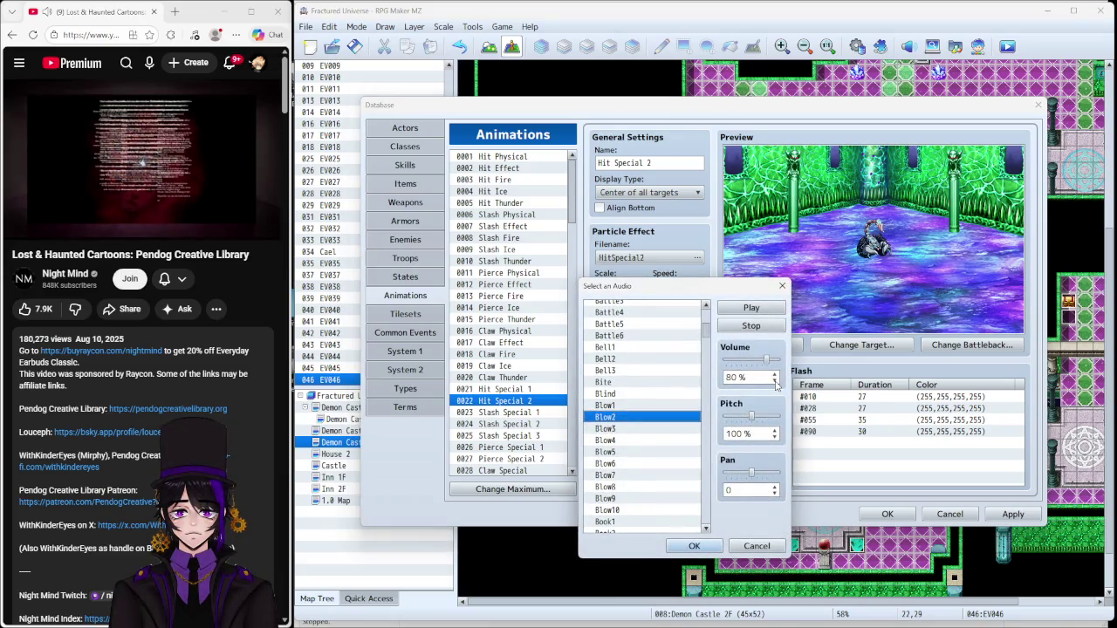
{"action": "left_click", "coordinate": [774, 381]}
{"action": "left_click", "coordinate": [774, 381]}
{"action": "left_click", "coordinate": [774, 381]}
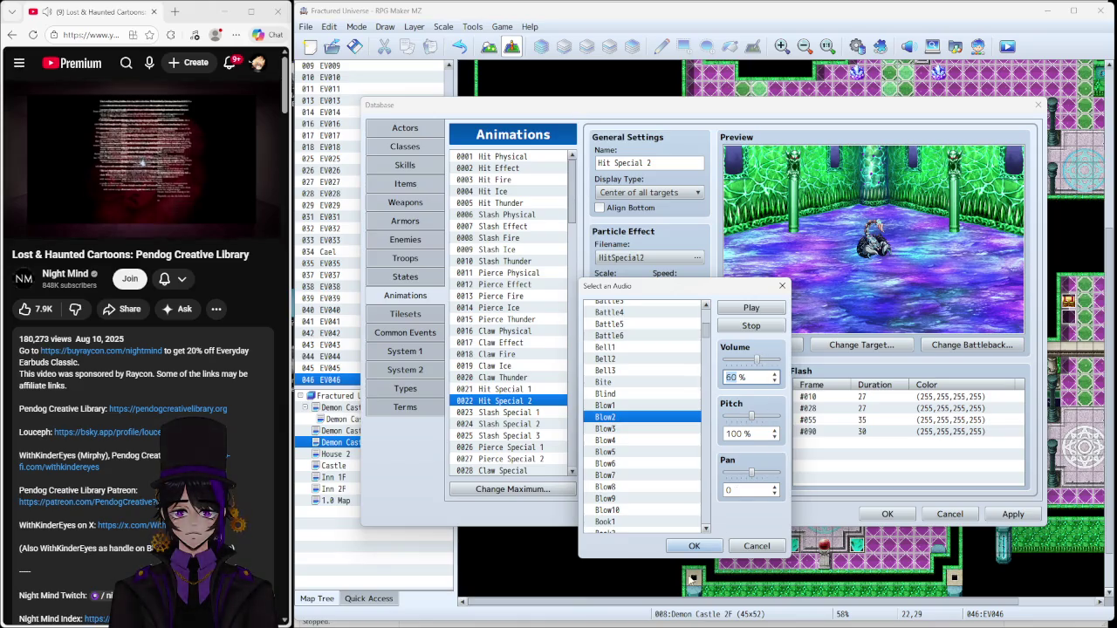
{"action": "left_click", "coordinate": [693, 546]}
{"action": "left_click", "coordinate": [686, 448]}
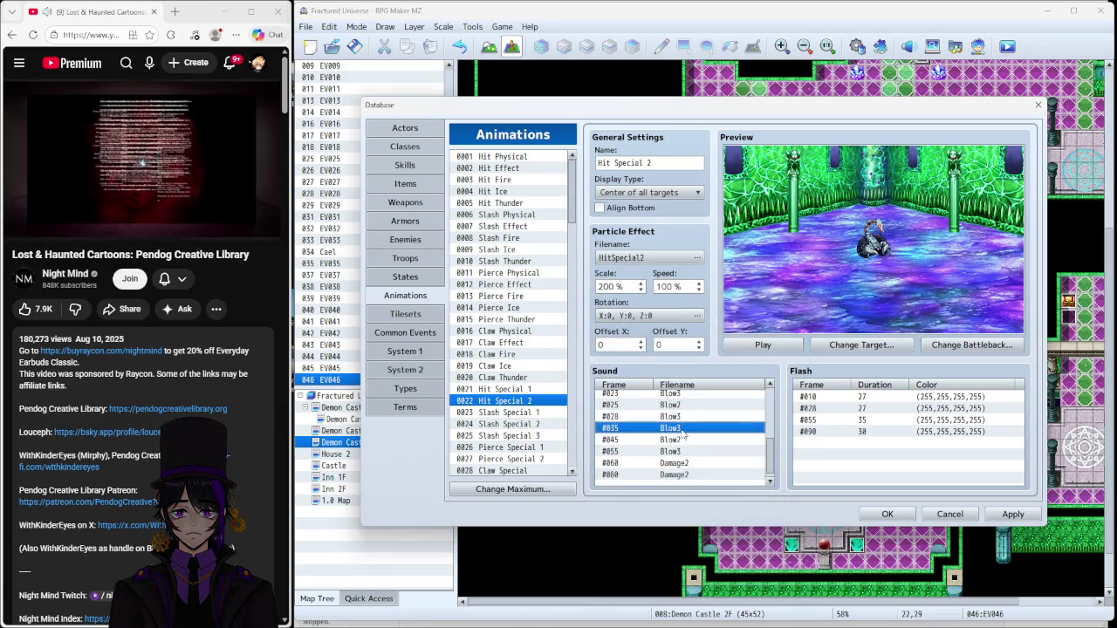
Step: Re-check and confirm the frame 35 sound cue's audio file and volume
{"action": "right_click", "coordinate": [683, 430]}
{"action": "left_click", "coordinate": [702, 436]}
{"action": "left_click", "coordinate": [726, 420]}
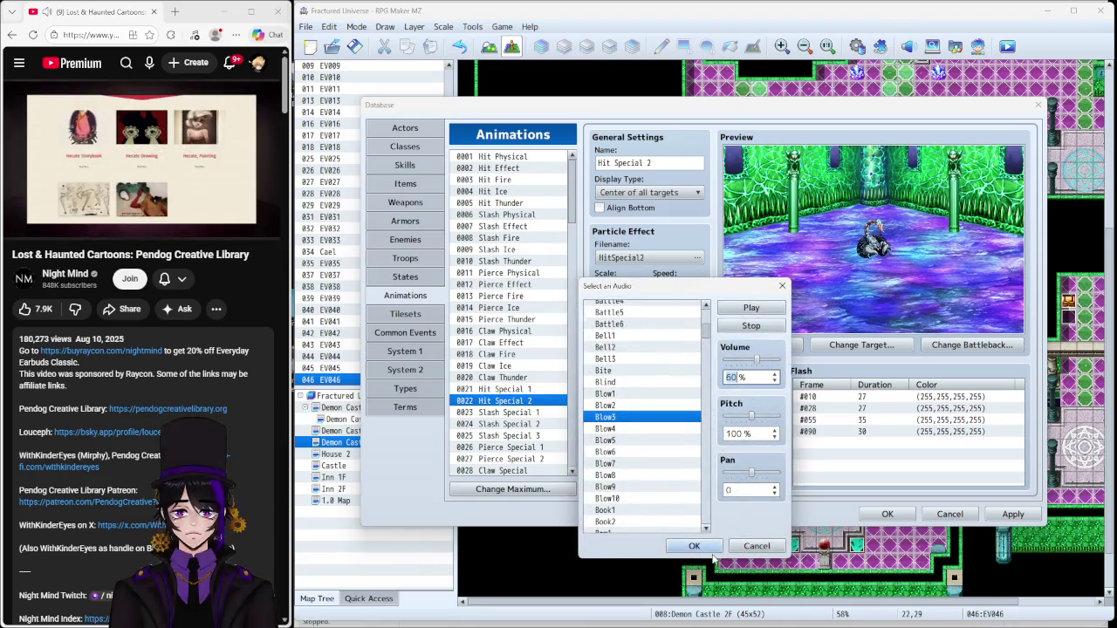
{"action": "left_click", "coordinate": [696, 545]}
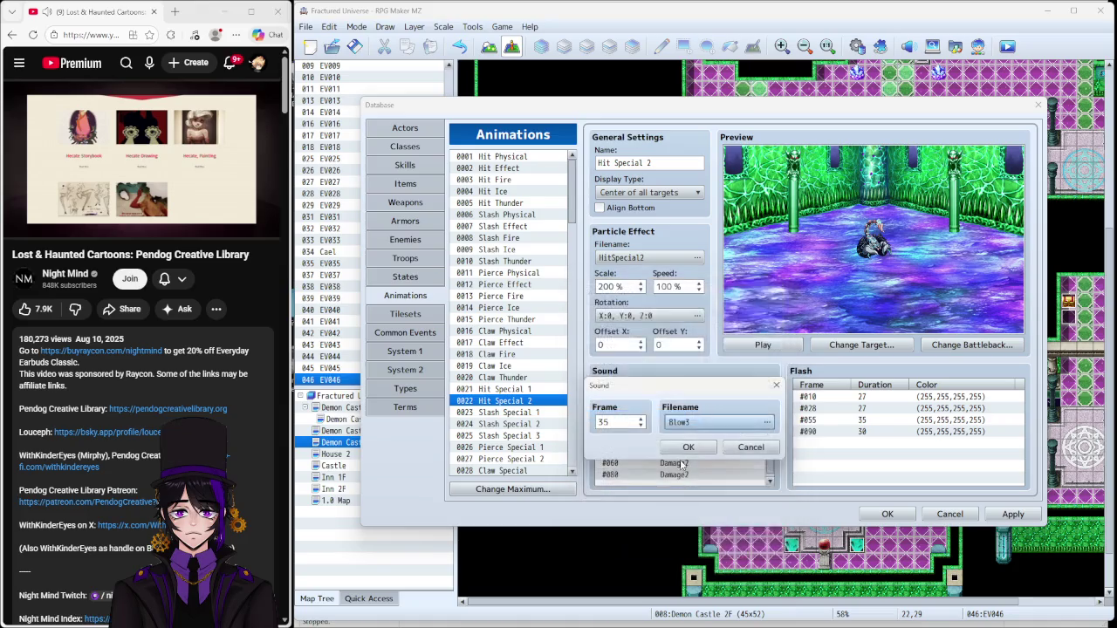
{"action": "left_click", "coordinate": [685, 462]}
Step: Lower the frame 55 sound cue's volume to 50%
{"action": "left_click", "coordinate": [685, 462]}
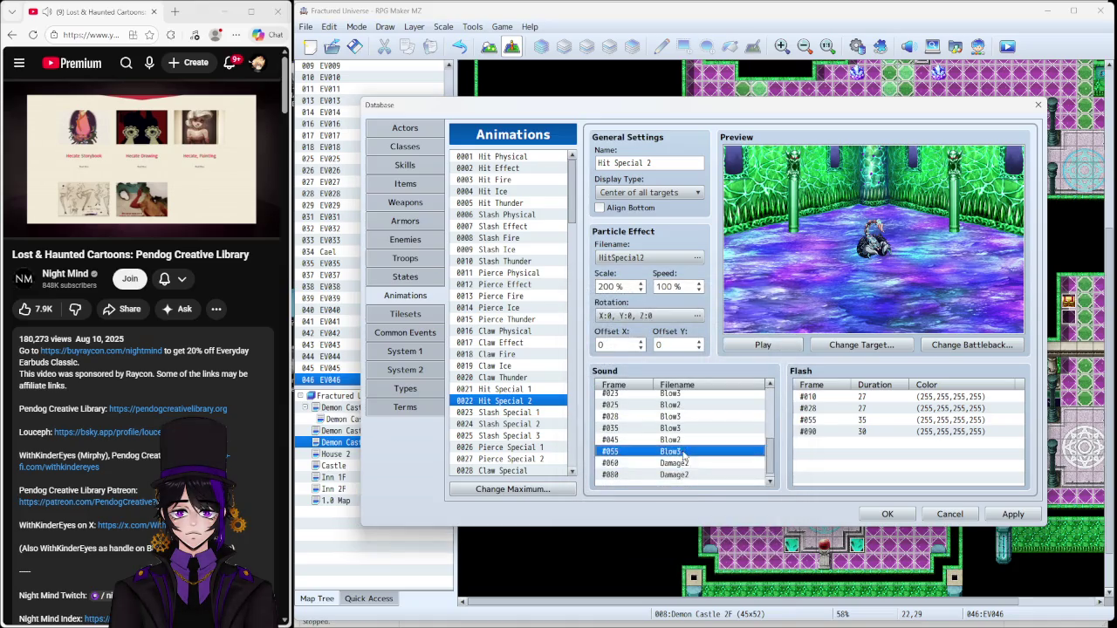
{"action": "right_click", "coordinate": [685, 462]}
{"action": "left_click", "coordinate": [702, 468]}
{"action": "left_click", "coordinate": [748, 423]}
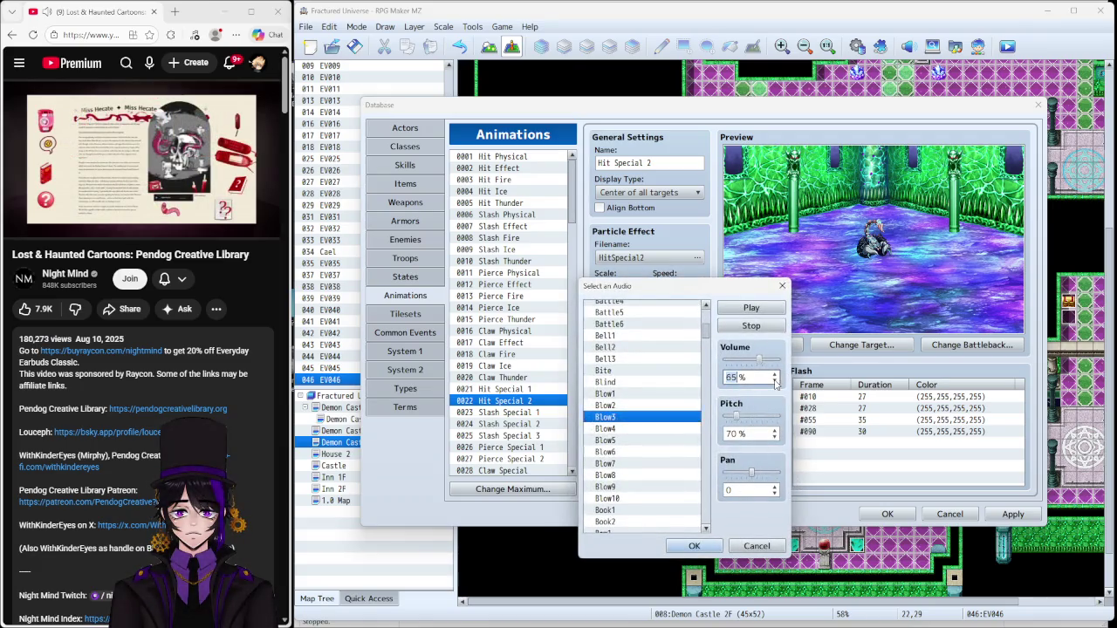
{"action": "left_click", "coordinate": [775, 384]}
{"action": "left_click", "coordinate": [694, 545]}
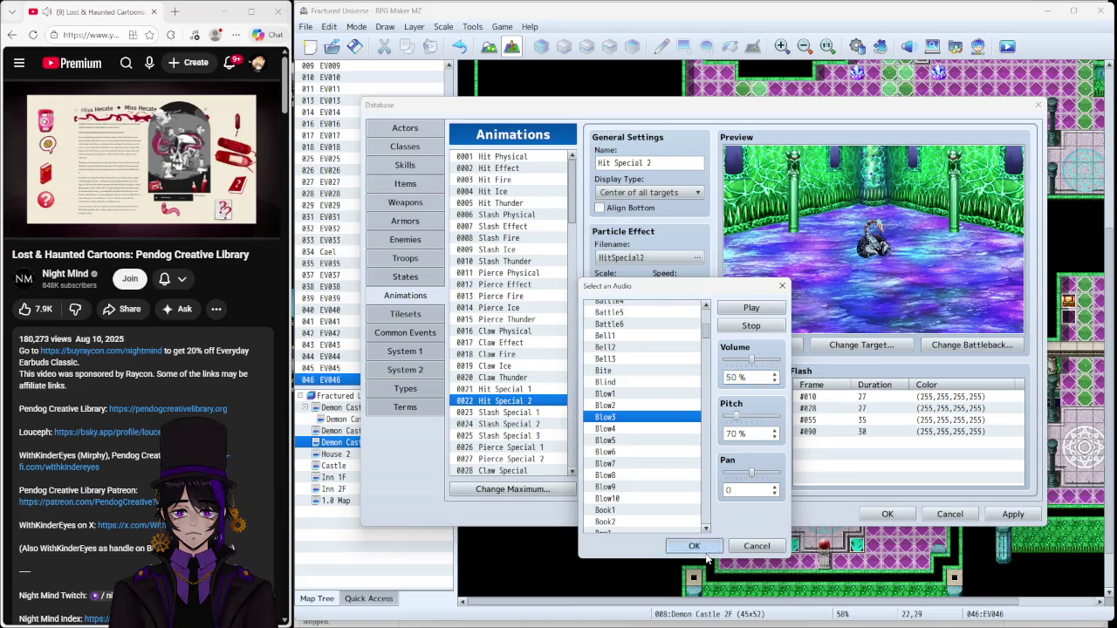
{"action": "left_click", "coordinate": [688, 446]}
Step: Lower the volume of the frame 60 Damage2 sound cue
{"action": "right_click", "coordinate": [689, 465]}
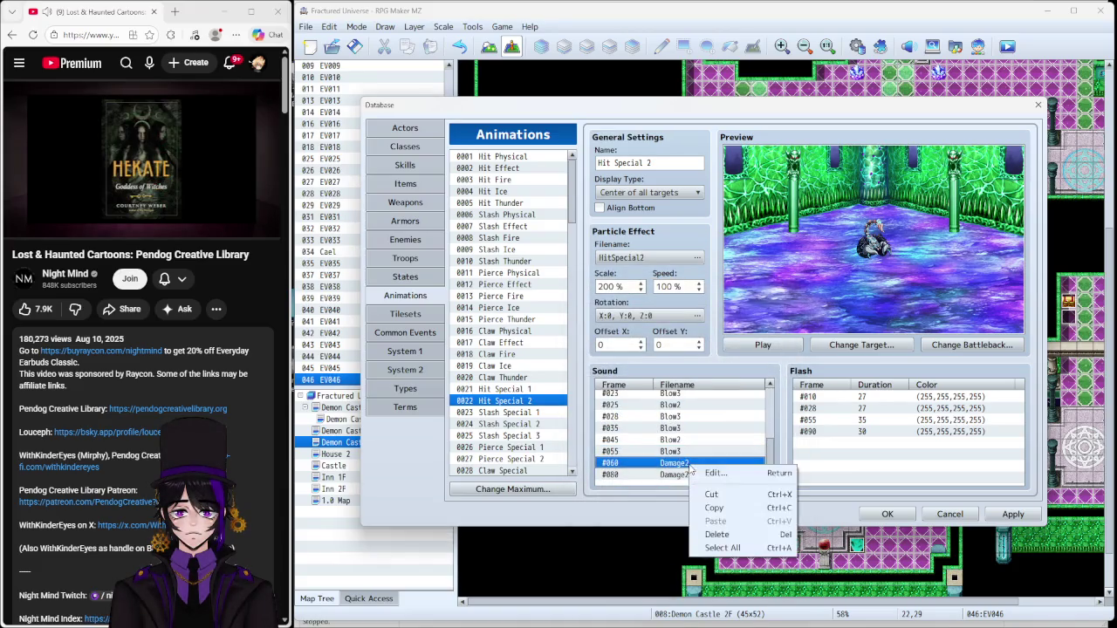
{"action": "left_click", "coordinate": [713, 473]}
{"action": "left_click", "coordinate": [730, 436]}
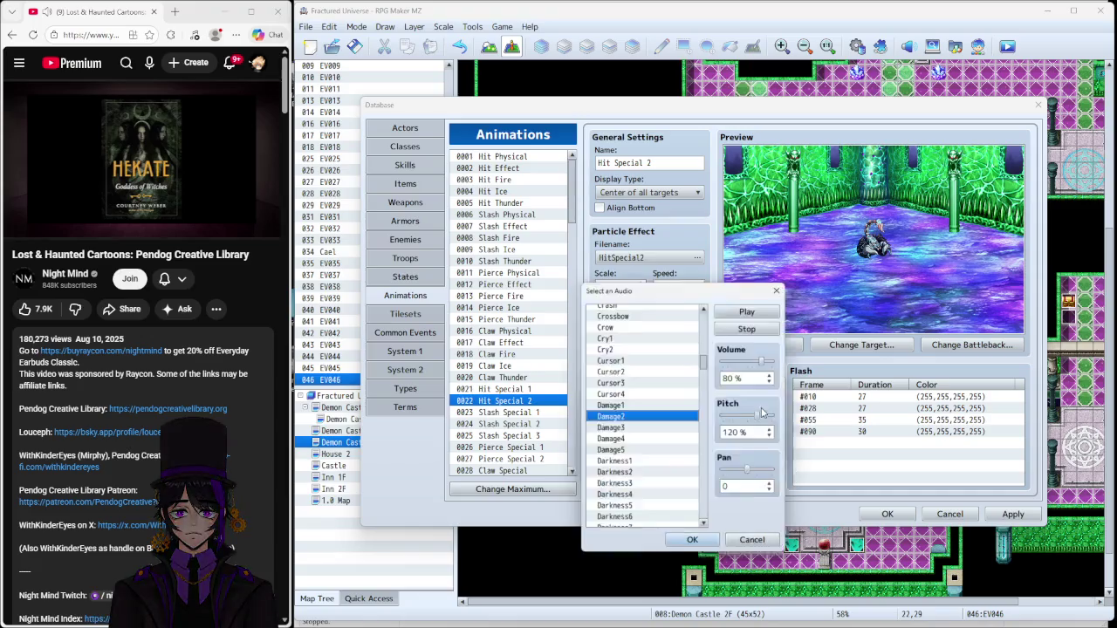
{"action": "left_click", "coordinate": [774, 382]}
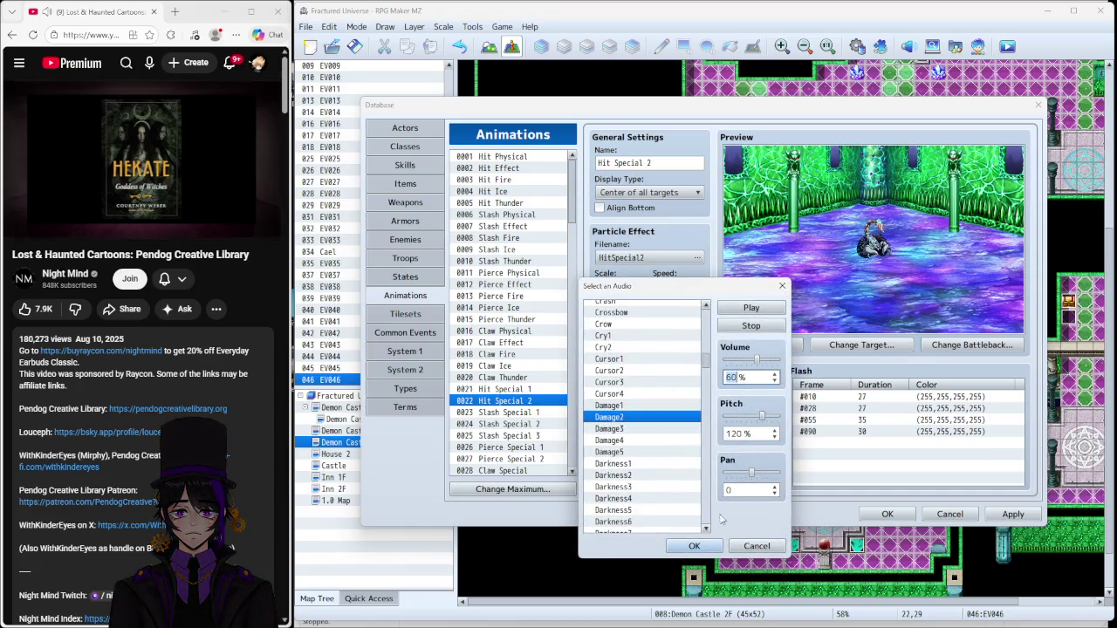
{"action": "left_click", "coordinate": [703, 548]}
{"action": "left_click", "coordinate": [689, 448]}
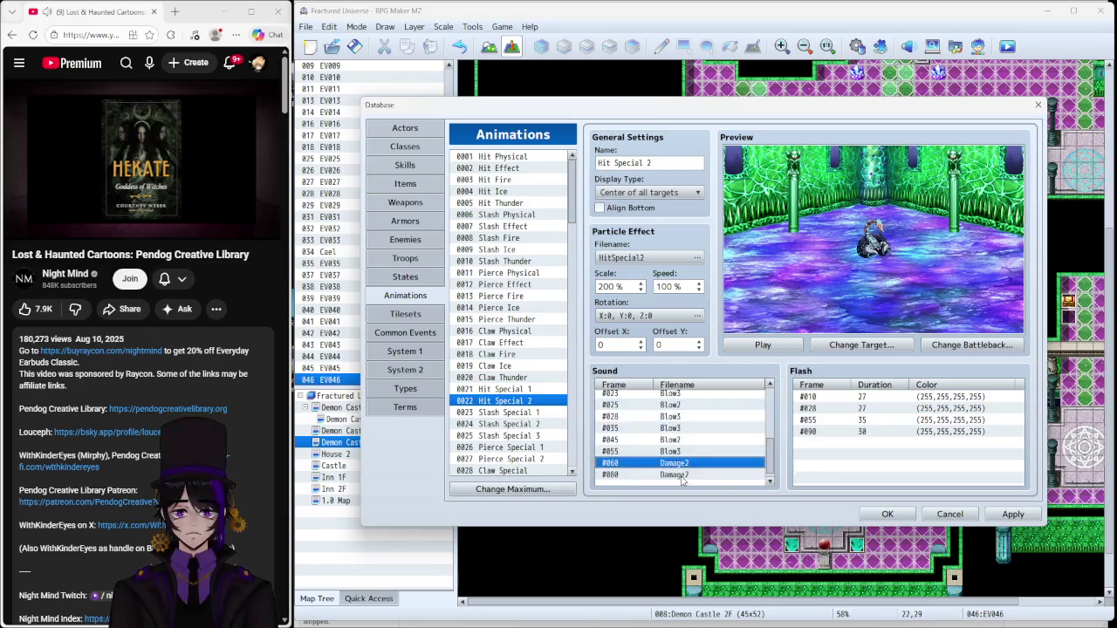
Step: Set the frame 80 Damage2 cue to 70% volume and 120% pitch, and apply
{"action": "right_click", "coordinate": [755, 476]}
{"action": "left_click", "coordinate": [772, 482]}
{"action": "left_click", "coordinate": [765, 423]}
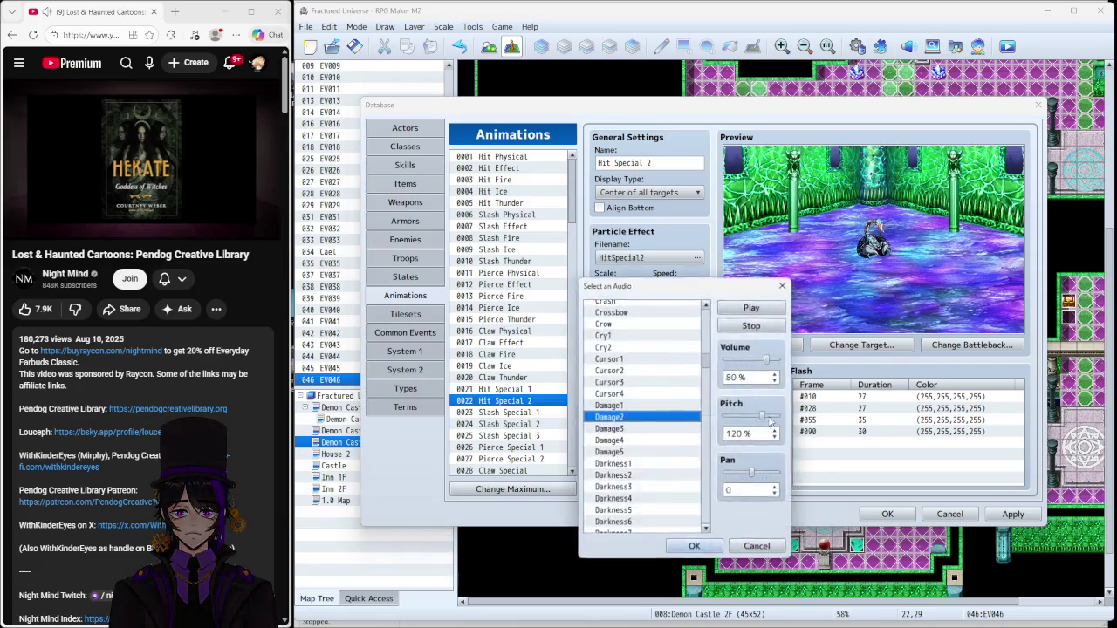
{"action": "left_click", "coordinate": [773, 382]}
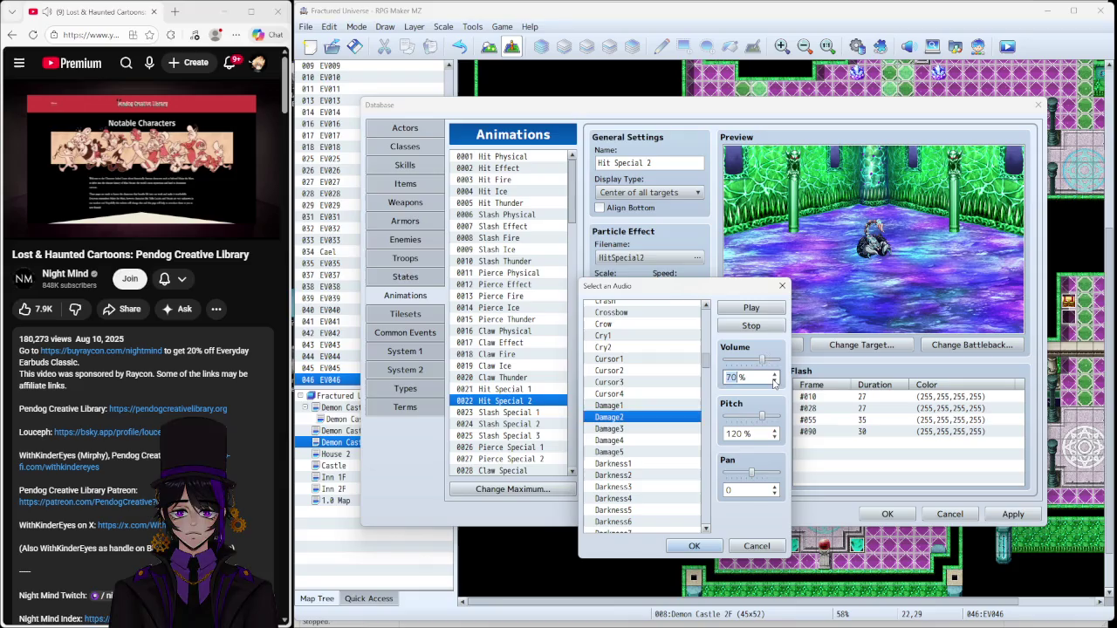
{"action": "left_click", "coordinate": [694, 546]}
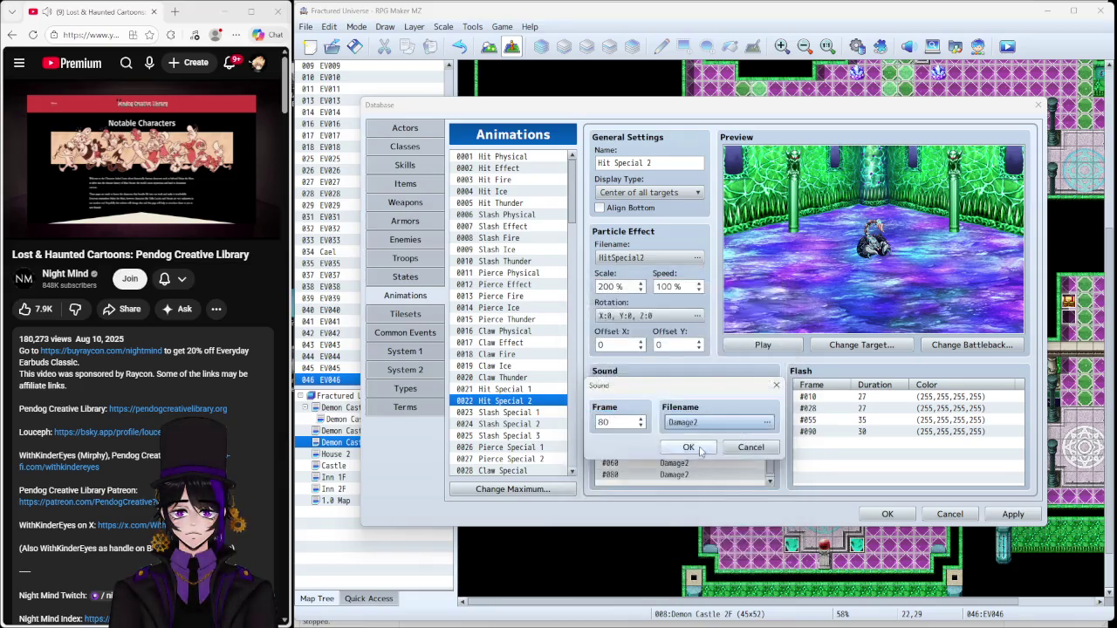
{"action": "left_click", "coordinate": [703, 471]}
{"action": "left_click", "coordinate": [1012, 514]}
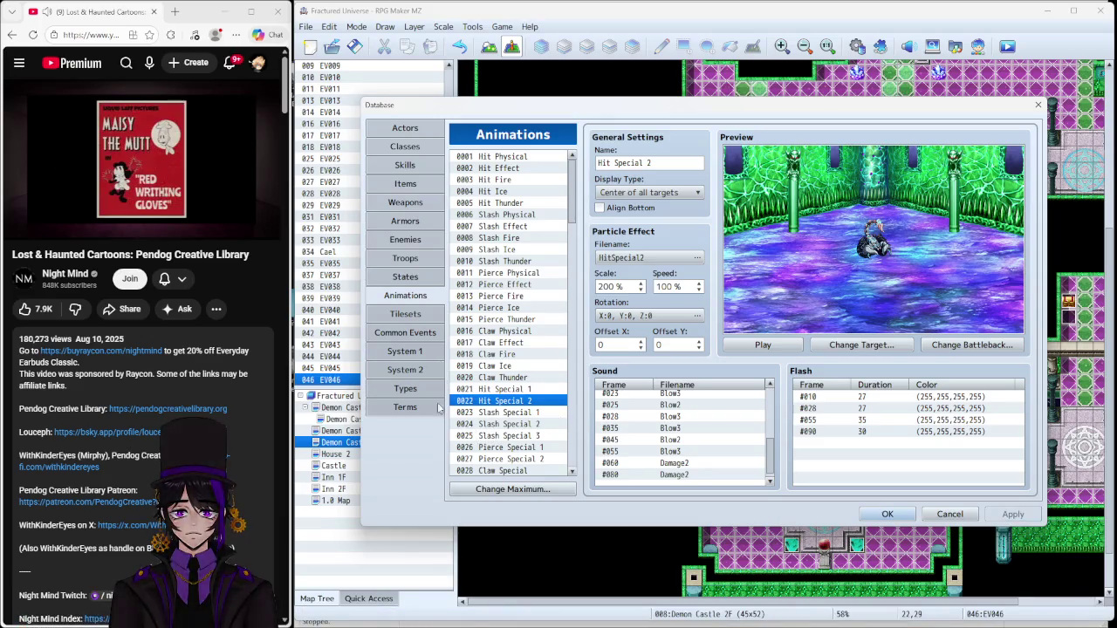
{"action": "left_click", "coordinate": [520, 414]}
{"action": "scroll", "coordinate": [622, 418], "scroll_direction": "up", "scroll_amount": 3}
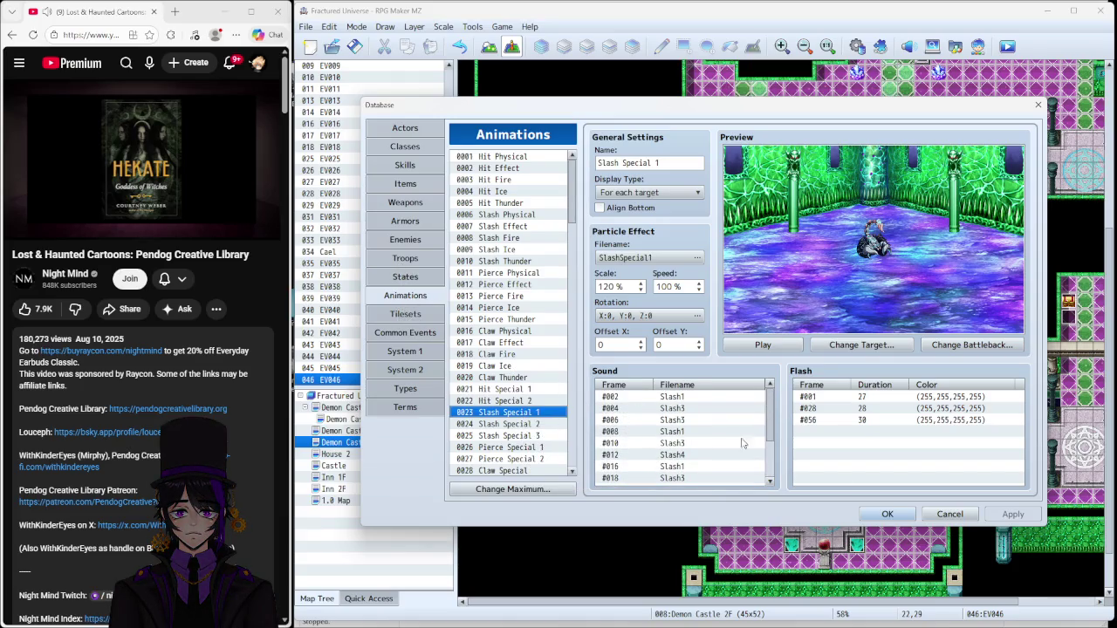
{"action": "left_click", "coordinate": [899, 519]}
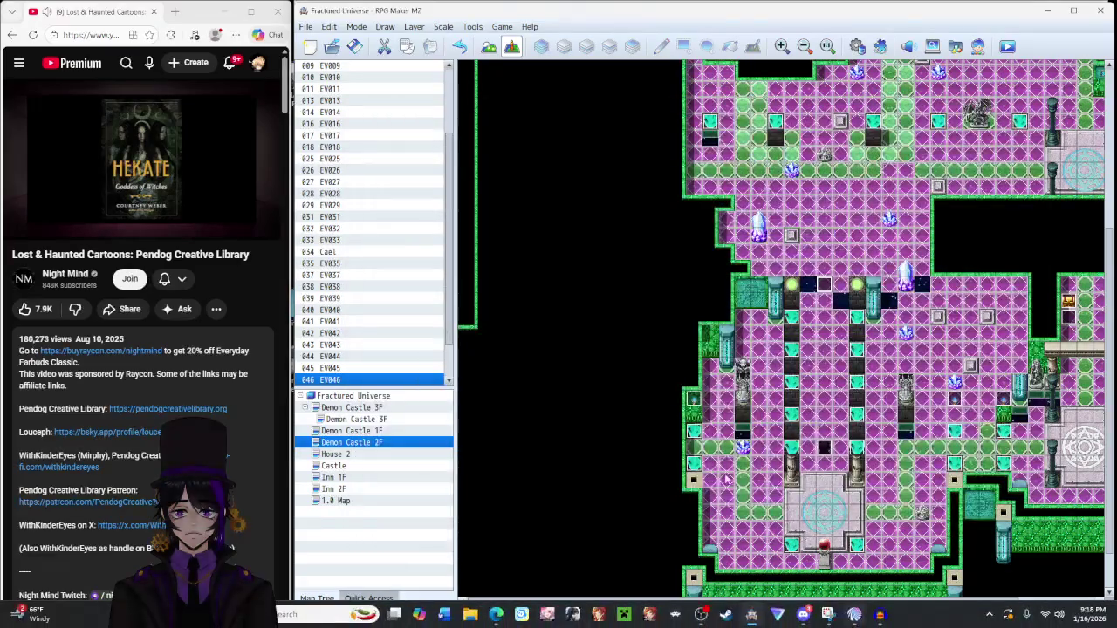
{"action": "left_click", "coordinate": [857, 47]}
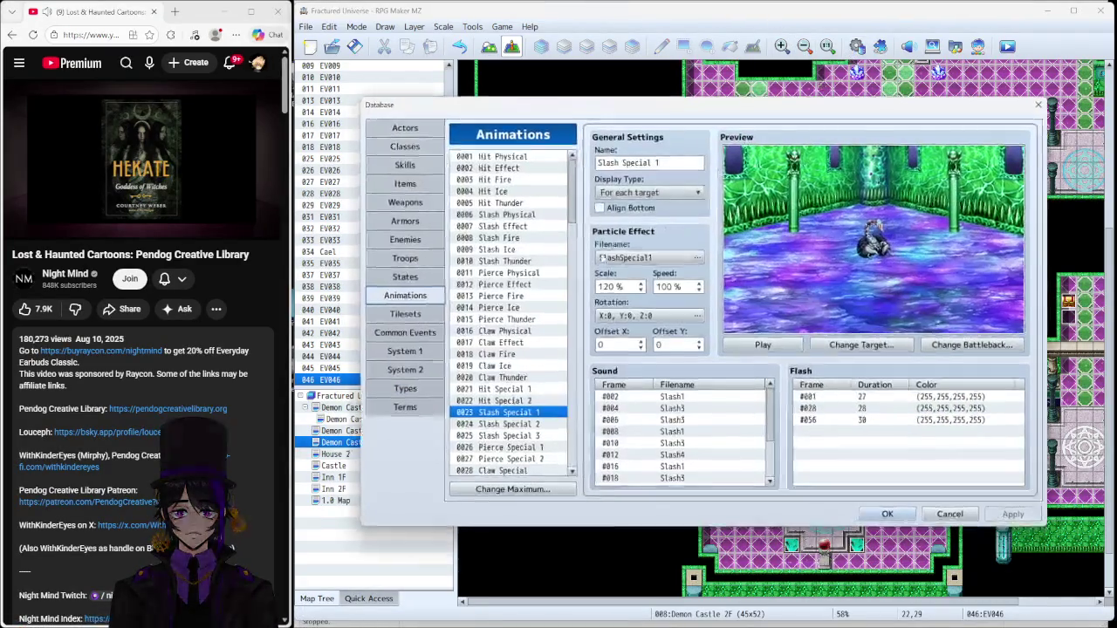
{"action": "left_click", "coordinate": [887, 513]}
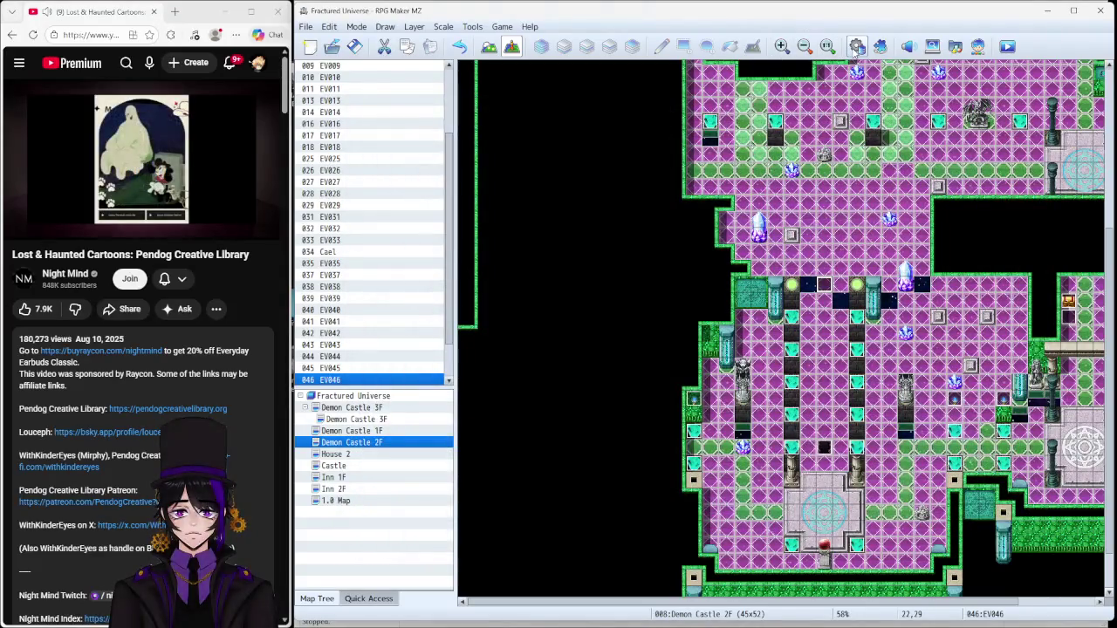
{"action": "left_click", "coordinate": [855, 48]}
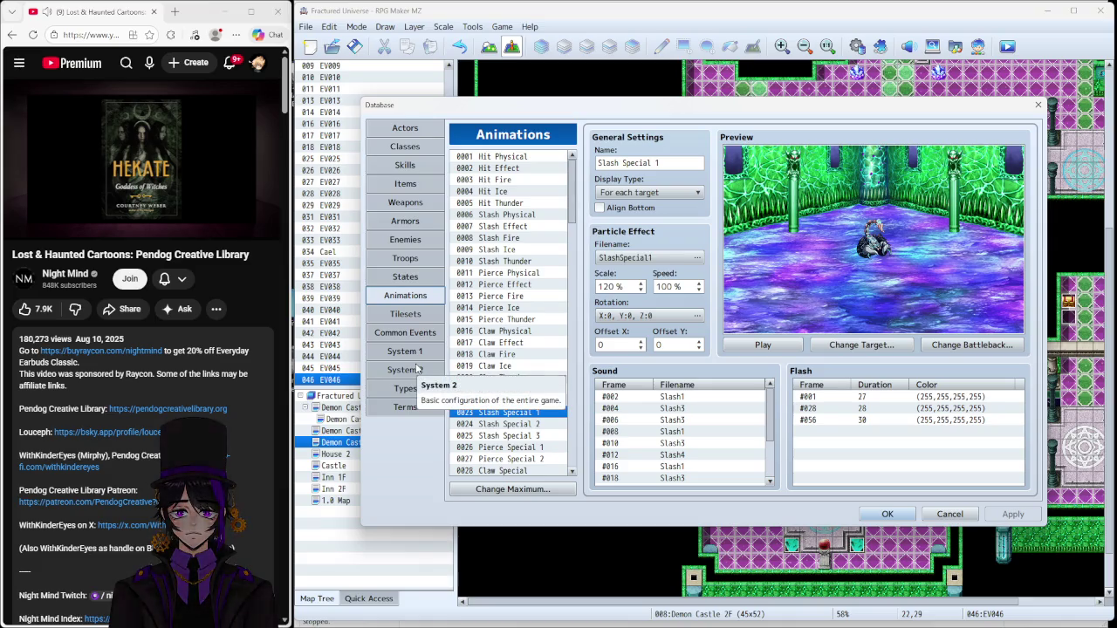
Step: Move through the Database pages to Skills and scroll down toward the wind skills
{"action": "left_click", "coordinate": [417, 369]}
{"action": "left_click", "coordinate": [417, 350]}
{"action": "left_click", "coordinate": [416, 334]}
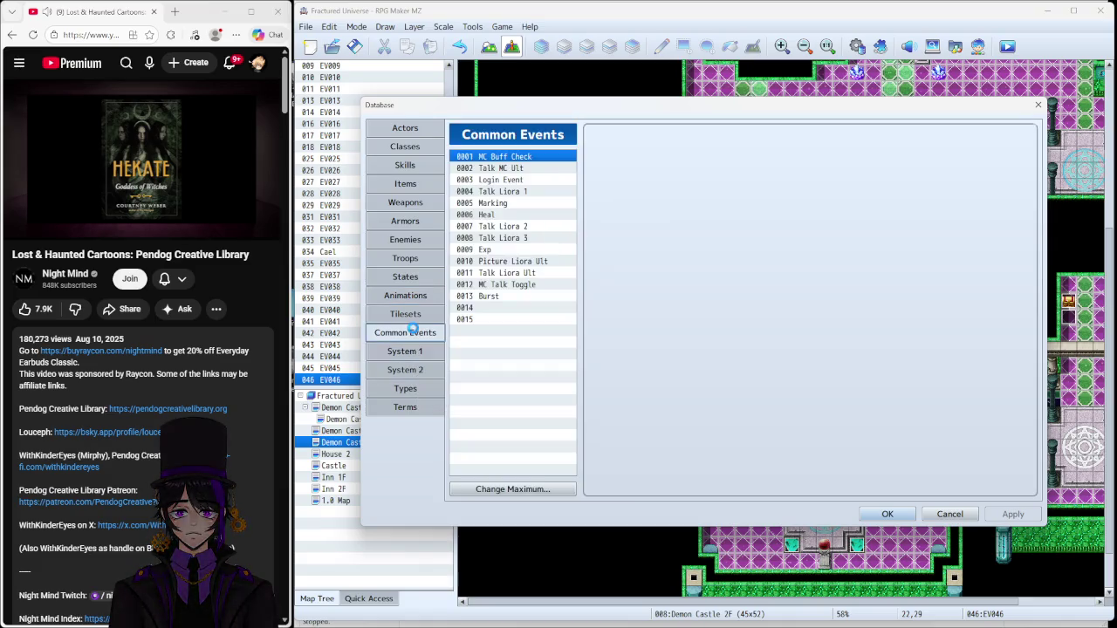
{"action": "left_click", "coordinate": [411, 314]}
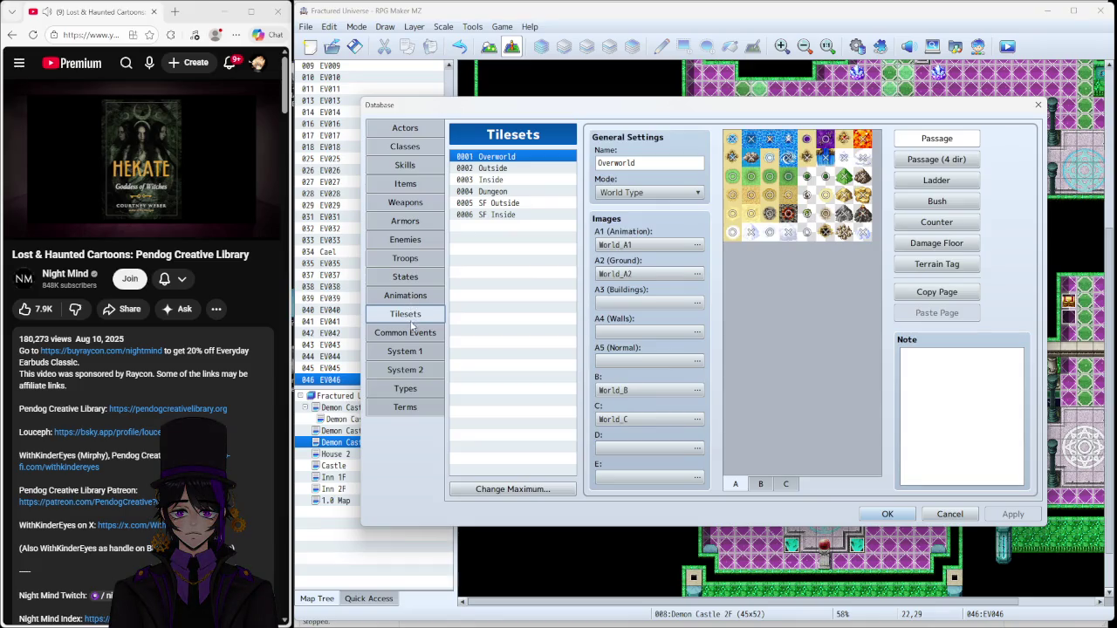
{"action": "left_click", "coordinate": [410, 298]}
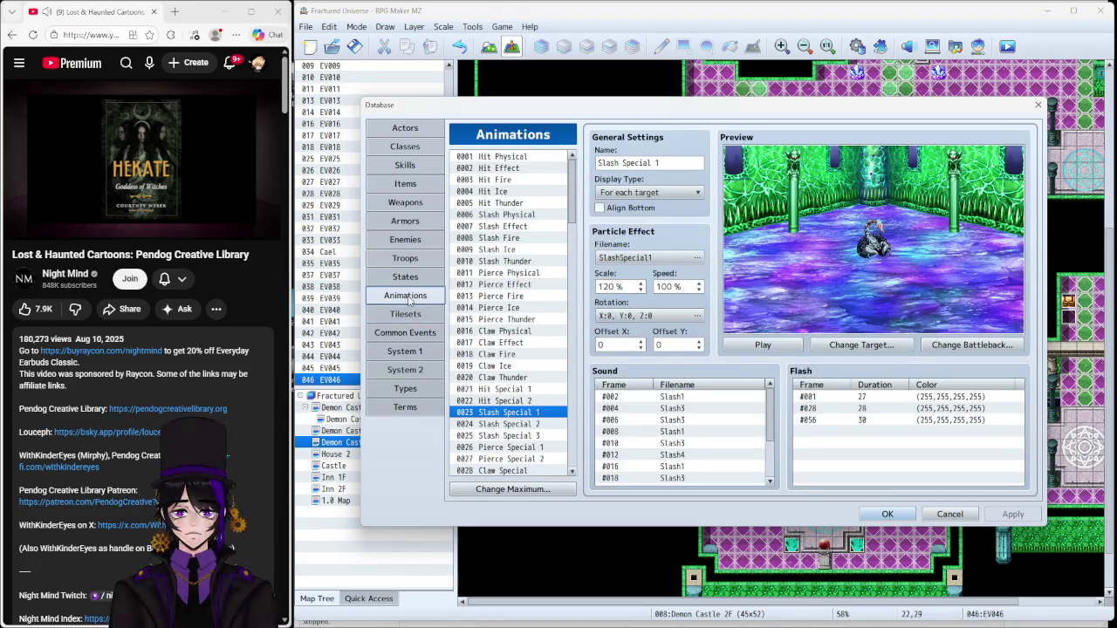
{"action": "left_click", "coordinate": [412, 334]}
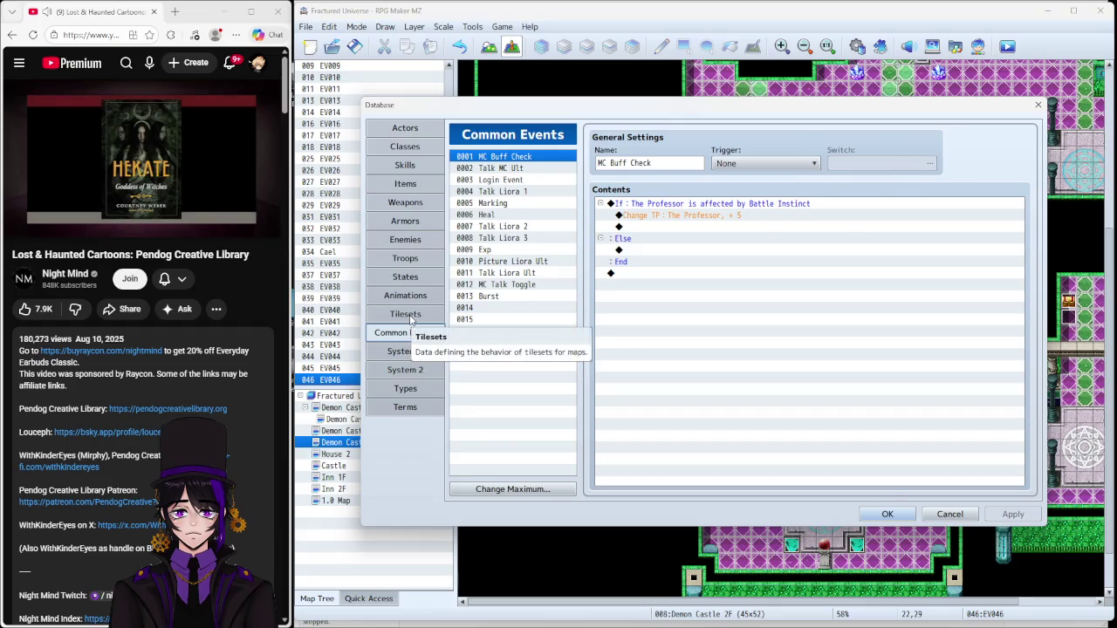
{"action": "left_click", "coordinate": [410, 316]}
{"action": "left_click", "coordinate": [411, 299]}
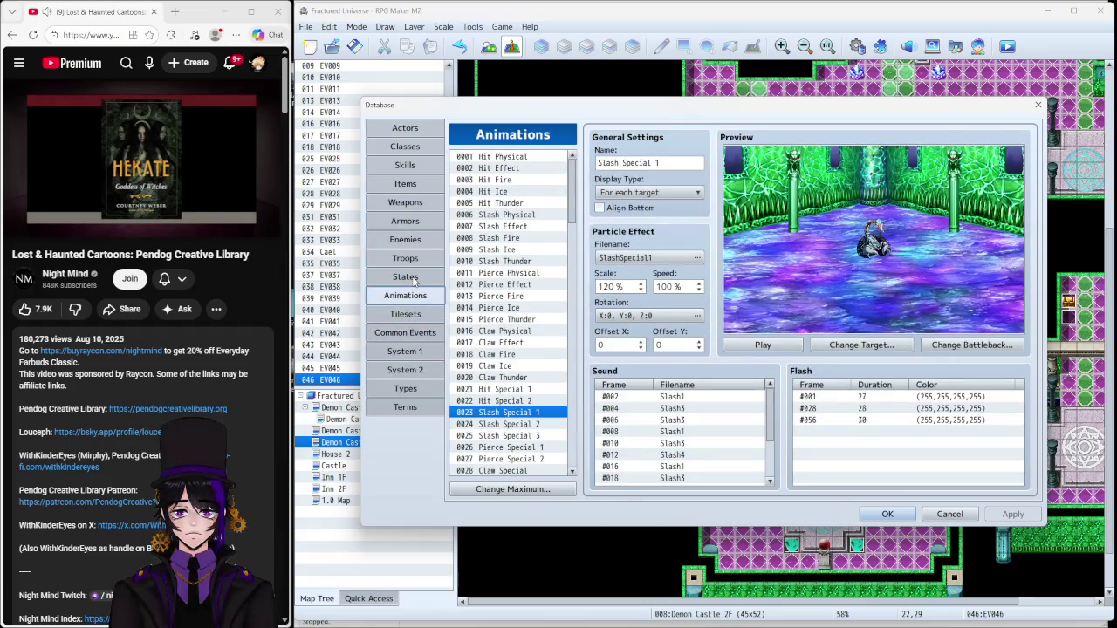
{"action": "left_click", "coordinate": [412, 278]}
{"action": "left_click", "coordinate": [408, 256]}
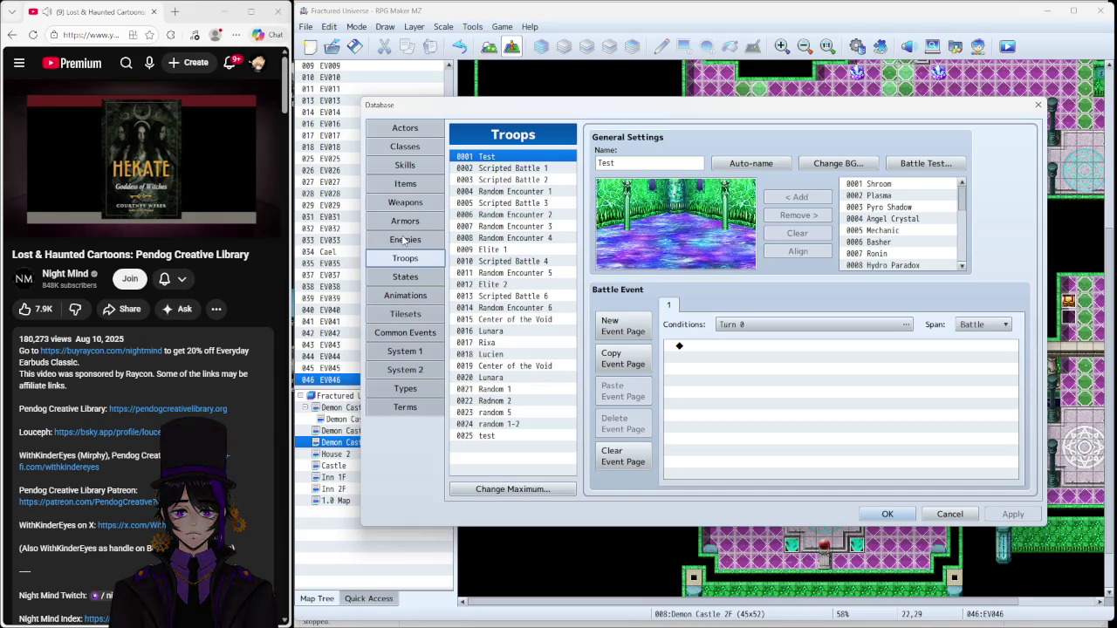
{"action": "left_click", "coordinate": [404, 240]}
{"action": "left_click", "coordinate": [405, 221]}
{"action": "left_click", "coordinate": [404, 202]}
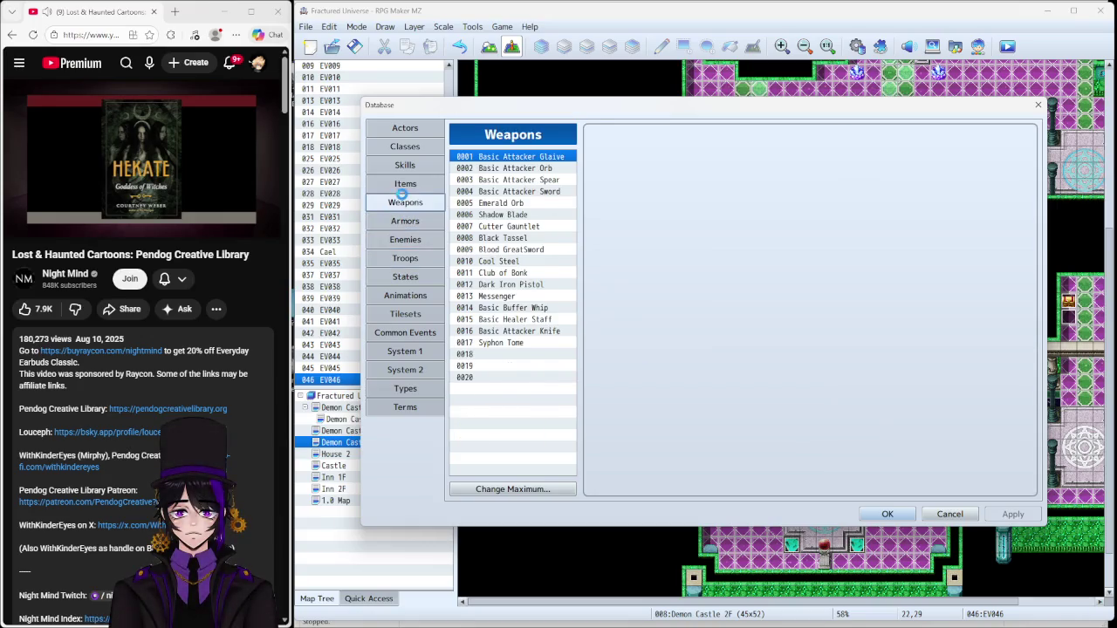
{"action": "left_click", "coordinate": [404, 184]}
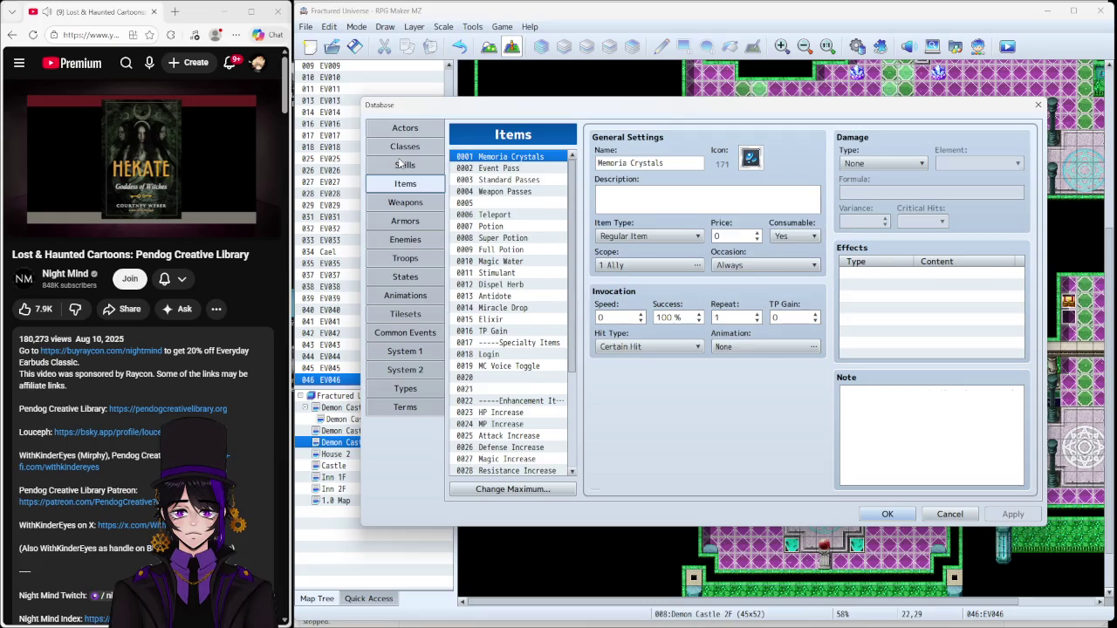
{"action": "left_click", "coordinate": [400, 164]}
{"action": "scroll", "coordinate": [479, 319], "scroll_direction": "down", "scroll_amount": 20}
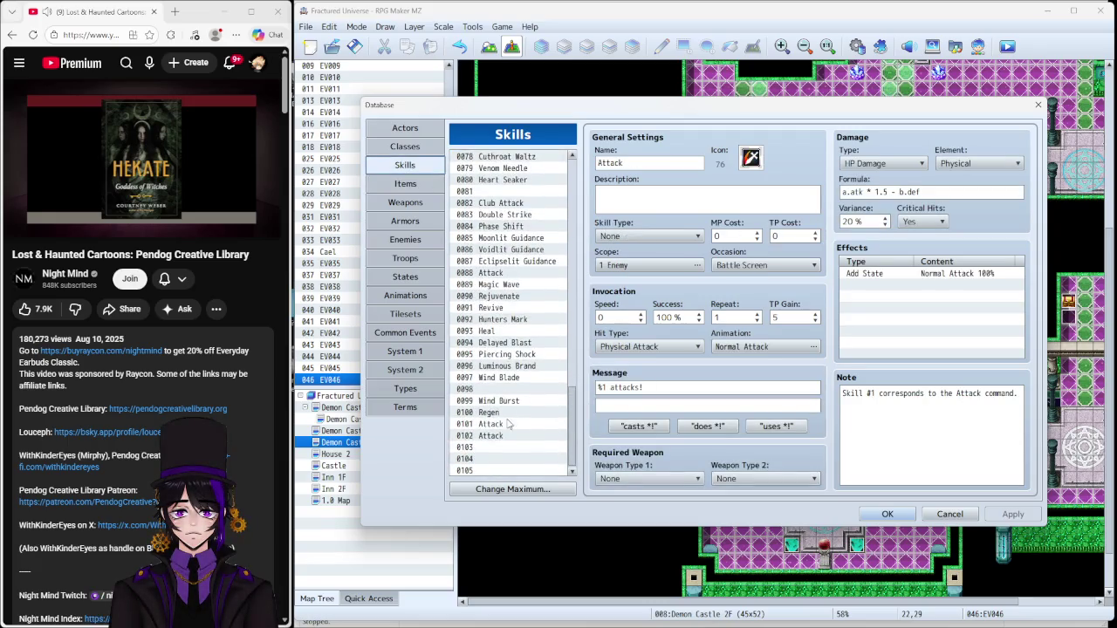
Step: Compare the Wind Blade, Wind Burst and Regen skills, then select empty skill slot 0103
{"action": "left_click", "coordinate": [506, 400]}
{"action": "left_click", "coordinate": [506, 381]}
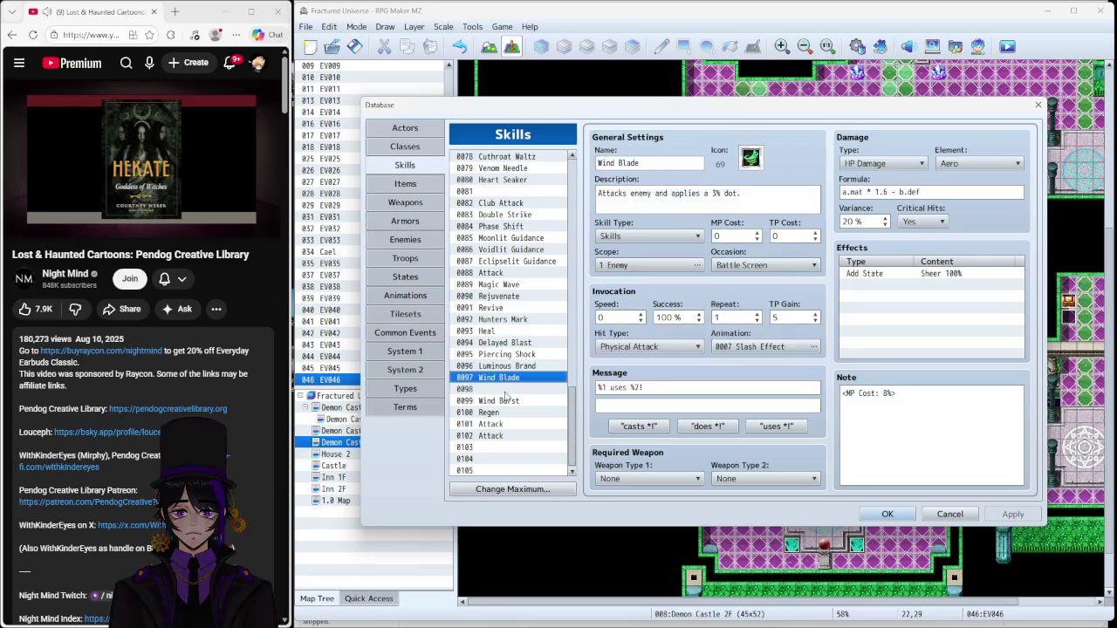
{"action": "left_click", "coordinate": [506, 390]}
{"action": "left_click", "coordinate": [506, 402]}
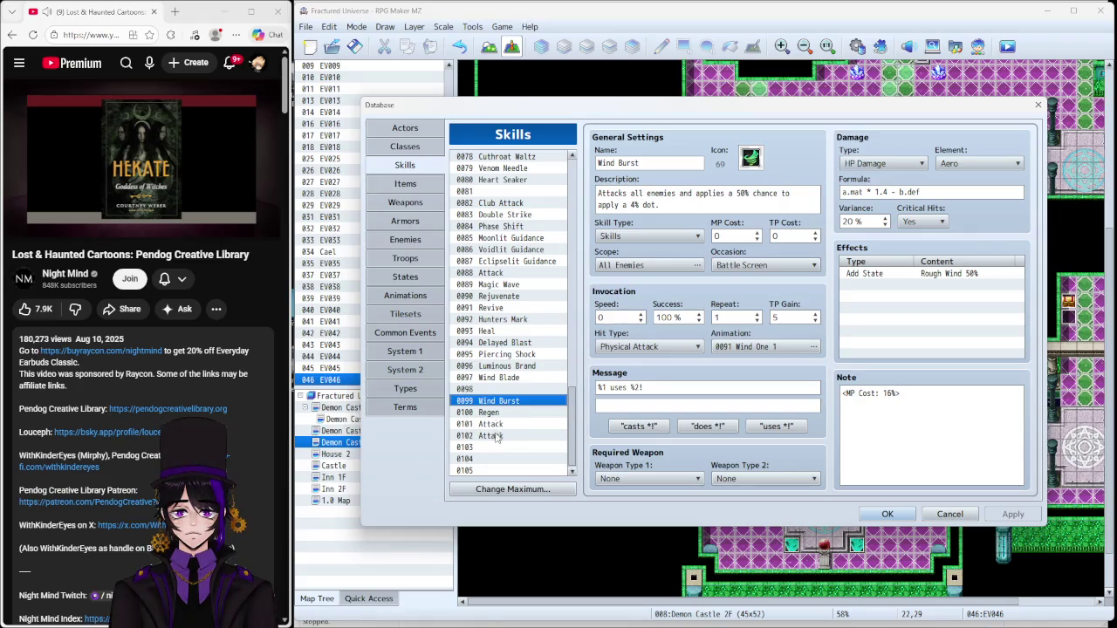
{"action": "left_click", "coordinate": [493, 412]}
{"action": "left_click", "coordinate": [492, 402]}
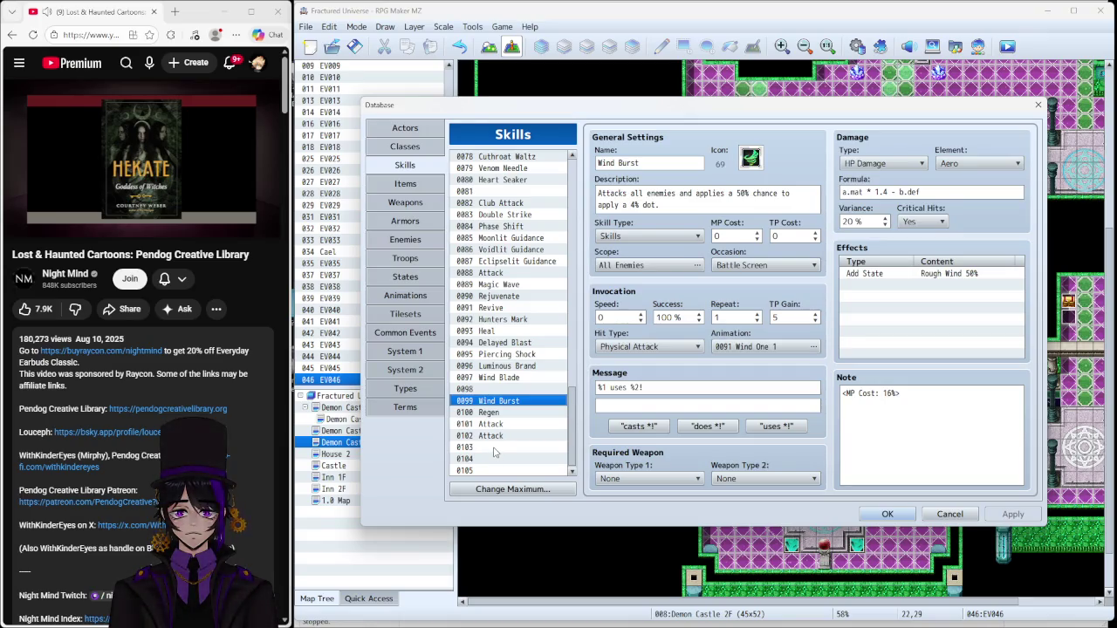
{"action": "left_click", "coordinate": [503, 379]}
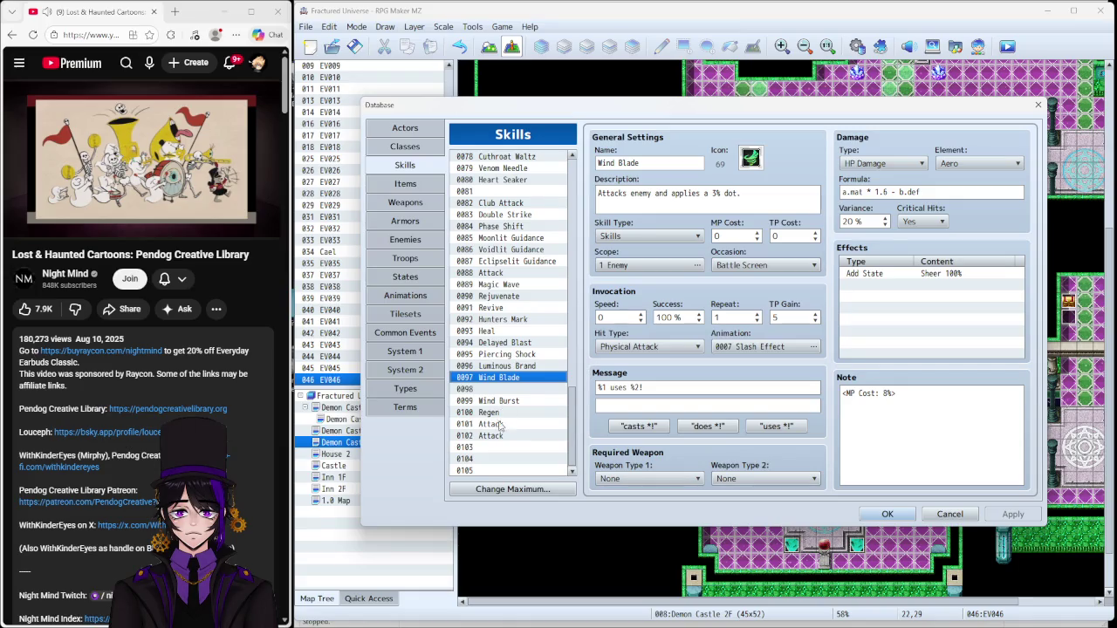
{"action": "left_click", "coordinate": [499, 448]}
Step: Name skill 0103 Sheer Scatter and give it the green leaf icon 69
{"action": "left_click", "coordinate": [634, 163]}
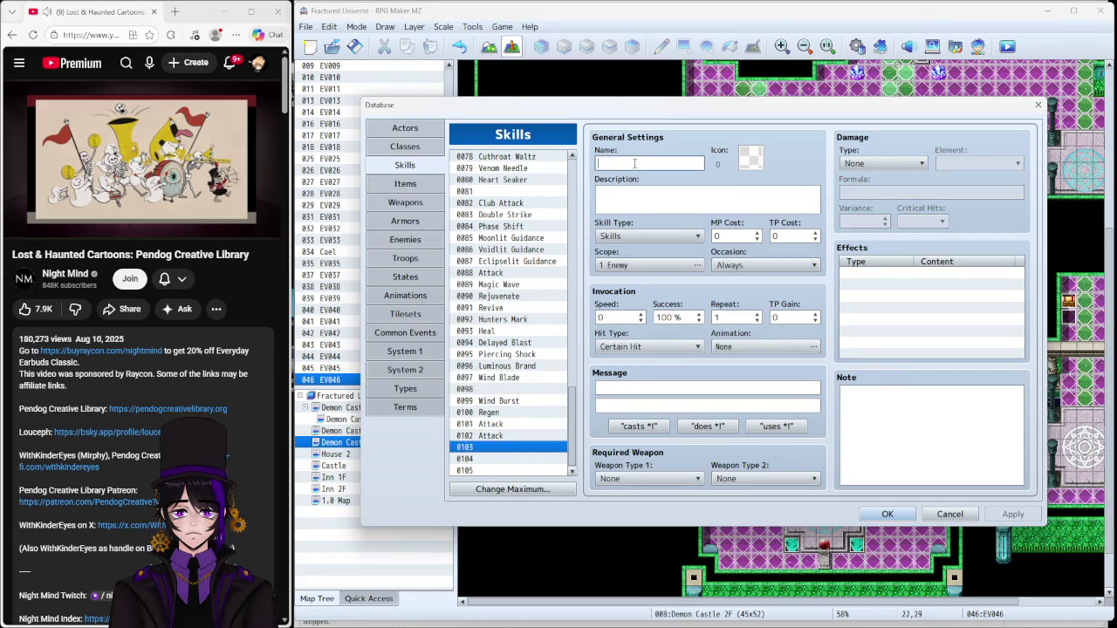
{"action": "type", "text": "Sheered"}
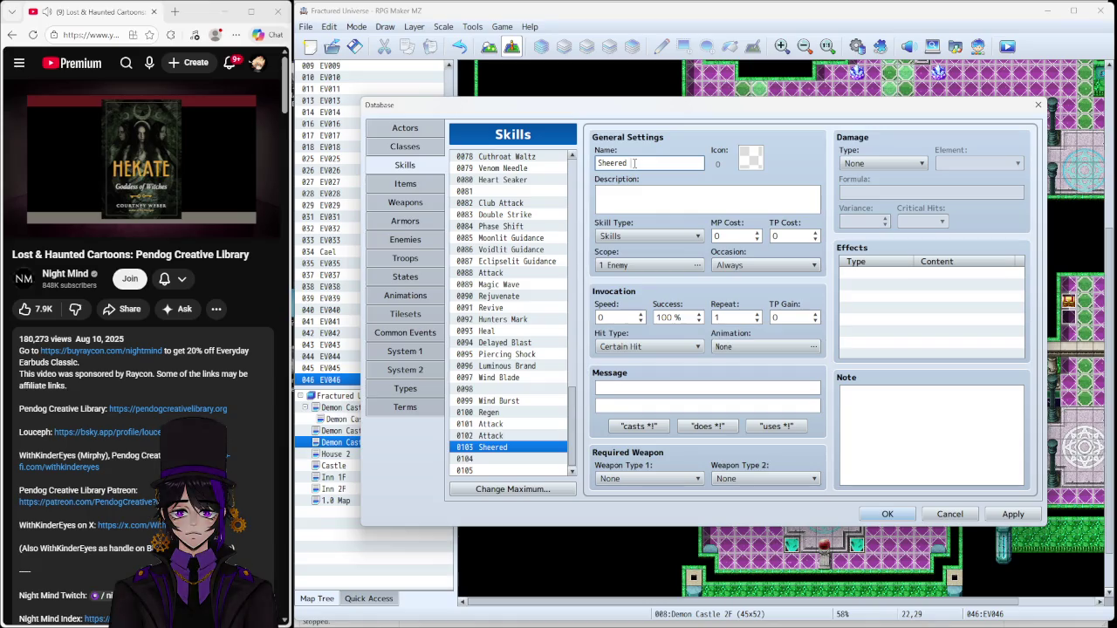
{"action": "key", "text": "BackSpace"}
{"action": "key", "text": "BackSpace"}
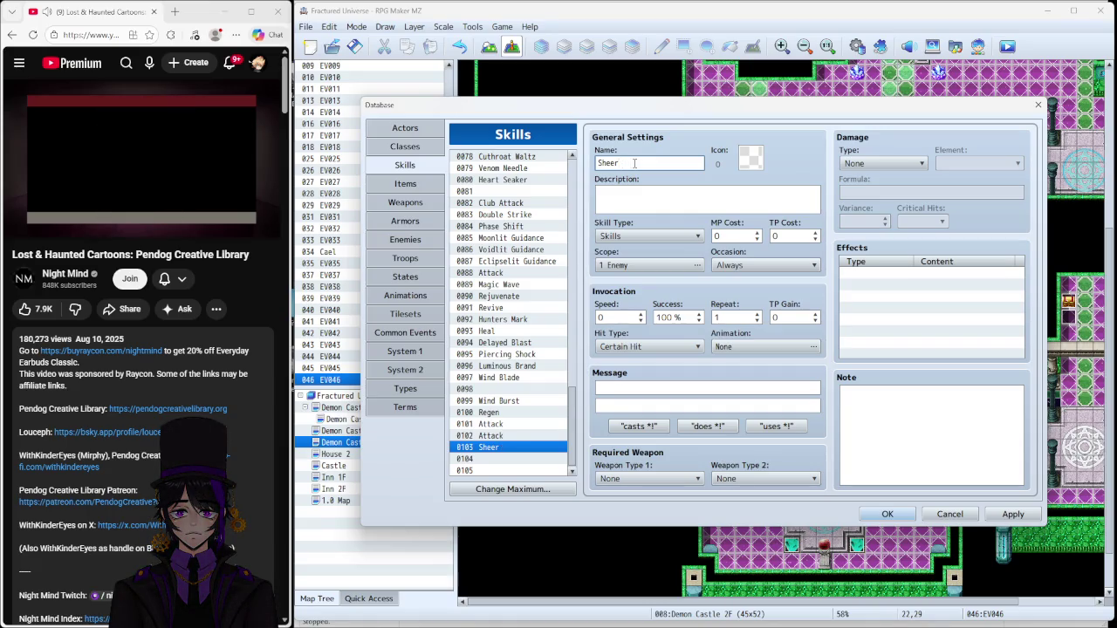
{"action": "type", "text": "Ska"}
{"action": "key", "text": "BackSpace"}
{"action": "key", "text": "BackSpace"}
{"action": "key", "text": "BackSpace"}
{"action": "double_click", "coordinate": [747, 167]}
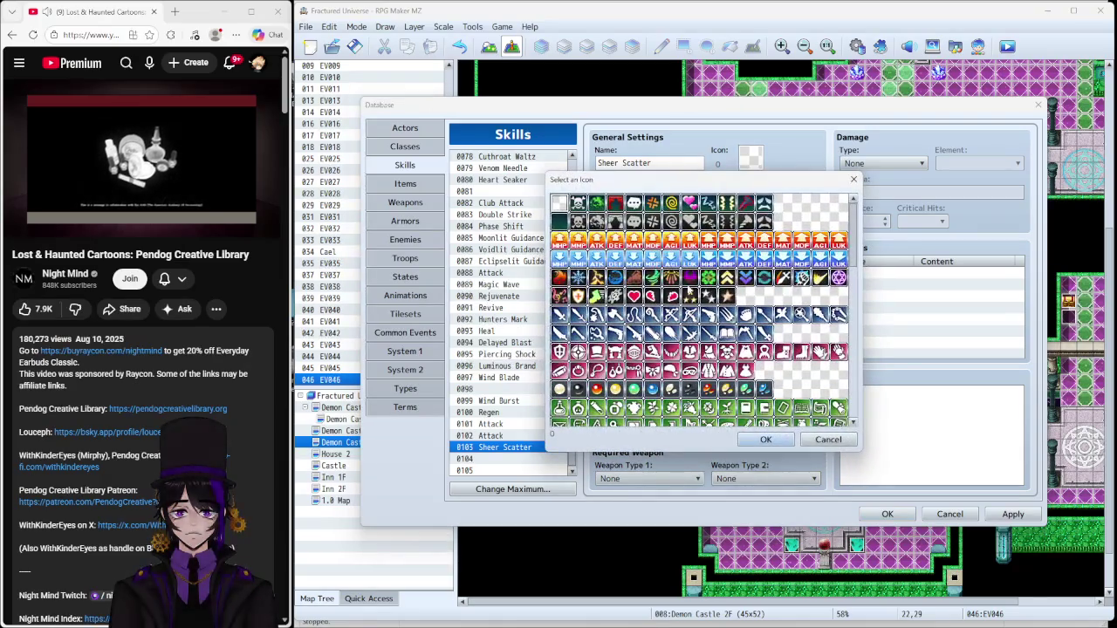
{"action": "left_click", "coordinate": [652, 277]}
{"action": "left_click", "coordinate": [765, 439]}
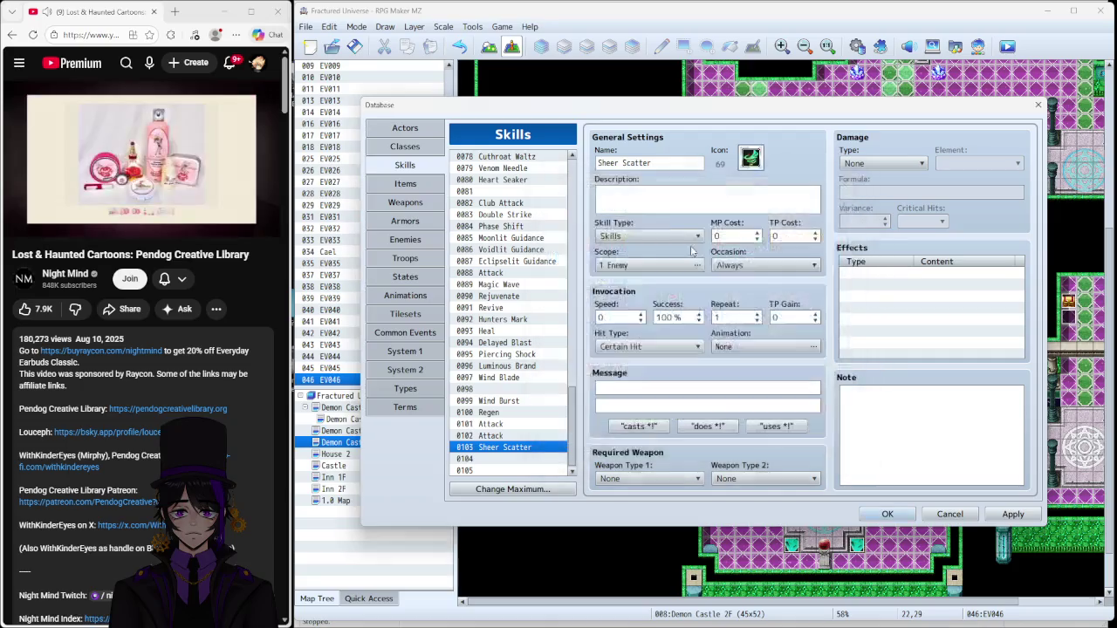
Step: Review the damage type options, keeping Sheer Scatter's damage type at None
{"action": "left_click", "coordinate": [660, 208]}
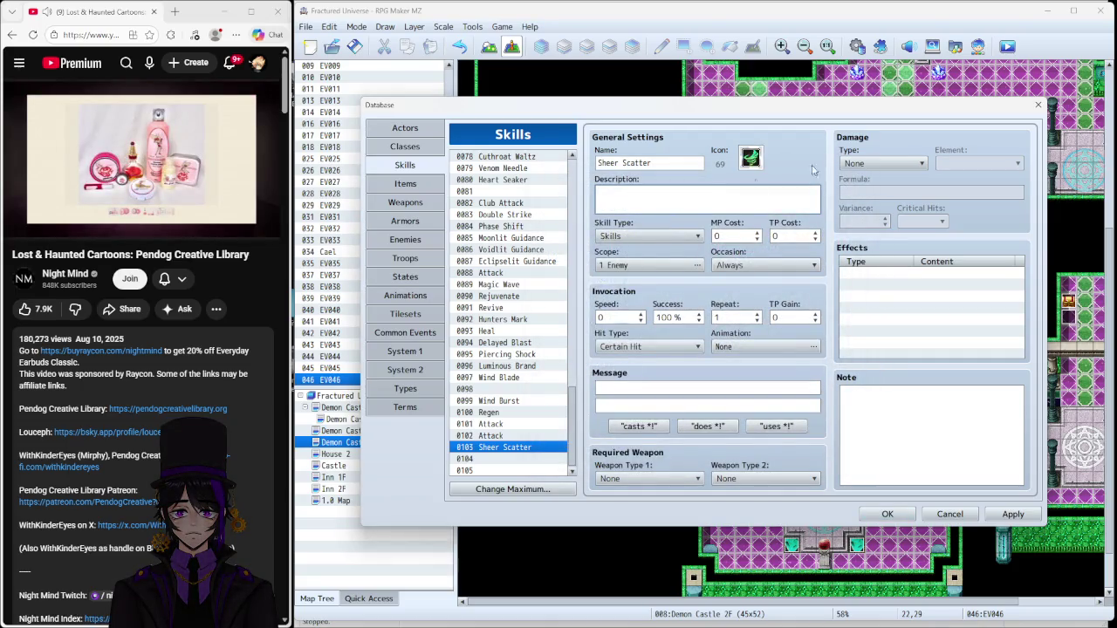
{"action": "left_click", "coordinate": [910, 162]}
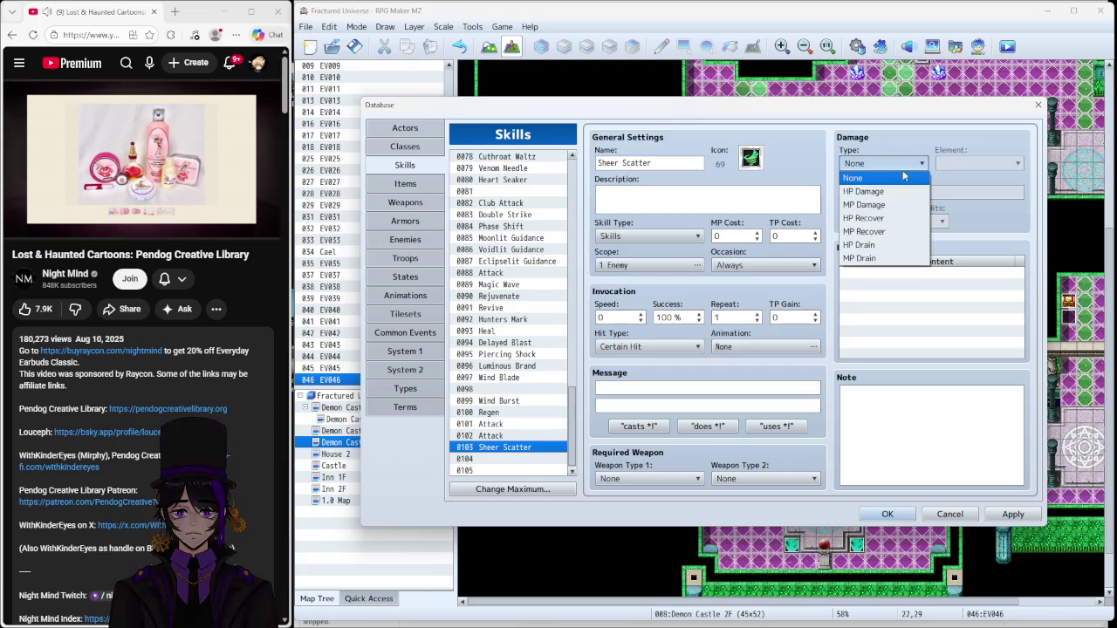
{"action": "left_click", "coordinate": [1013, 275]}
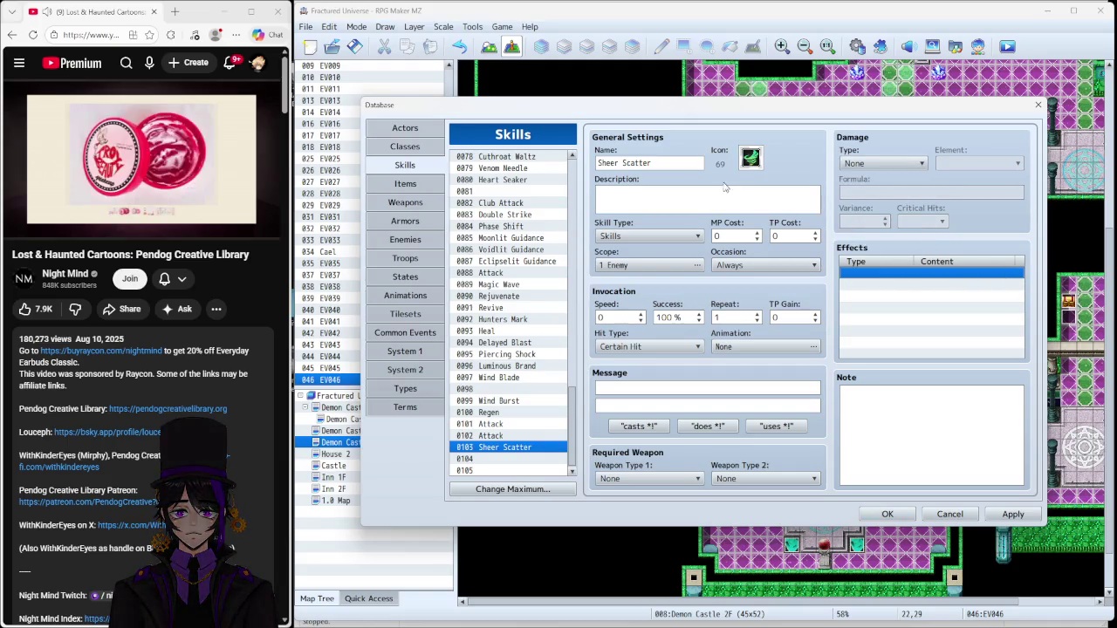
{"action": "left_click", "coordinate": [634, 211]}
Step: Create state 0085 named Scatter with the green icon 69
{"action": "left_click", "coordinate": [395, 276]}
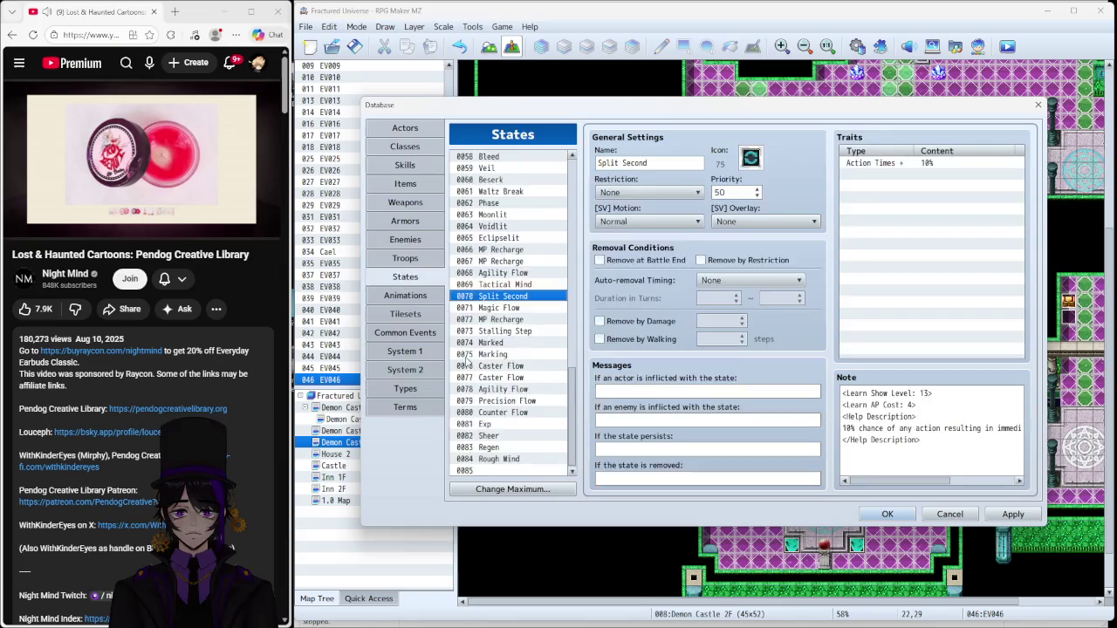
{"action": "left_click", "coordinate": [493, 472]}
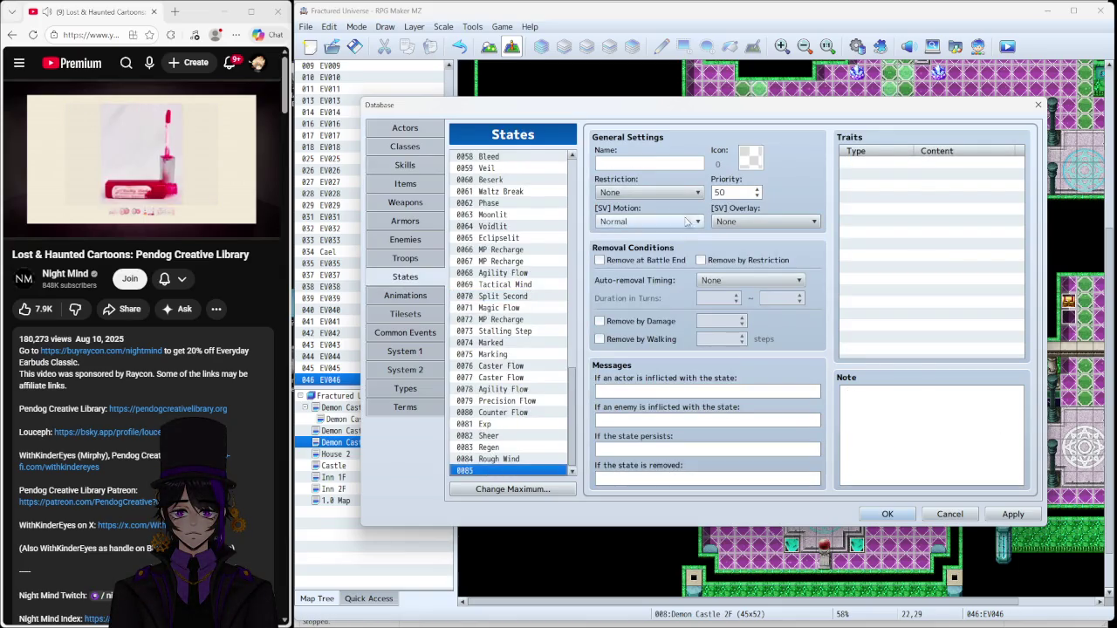
{"action": "left_click", "coordinate": [671, 162]}
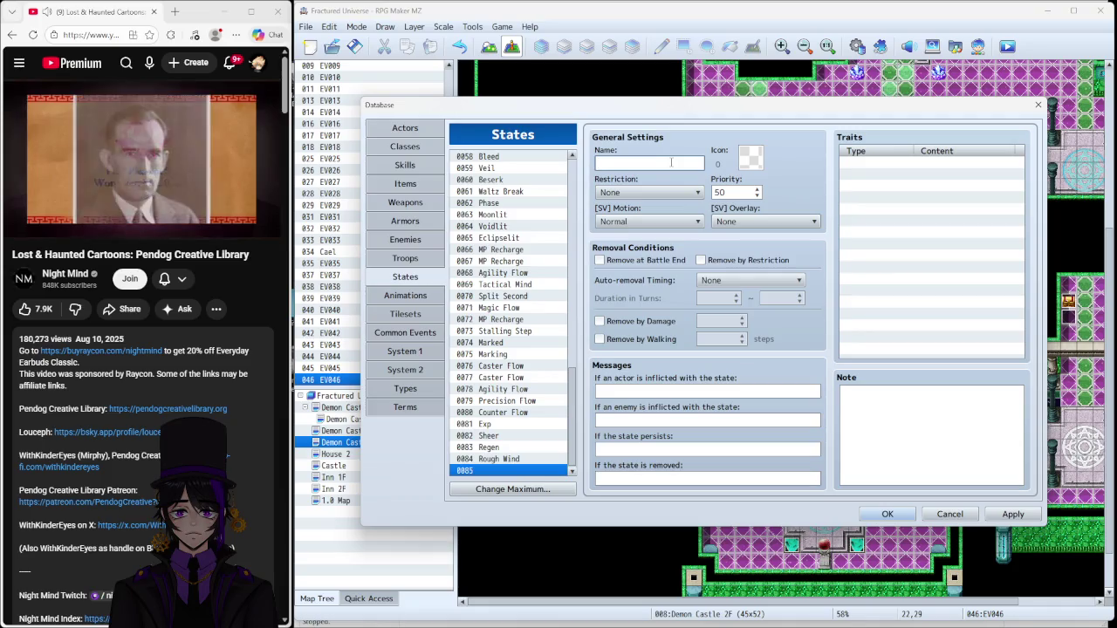
{"action": "type", "text": "Scatter"}
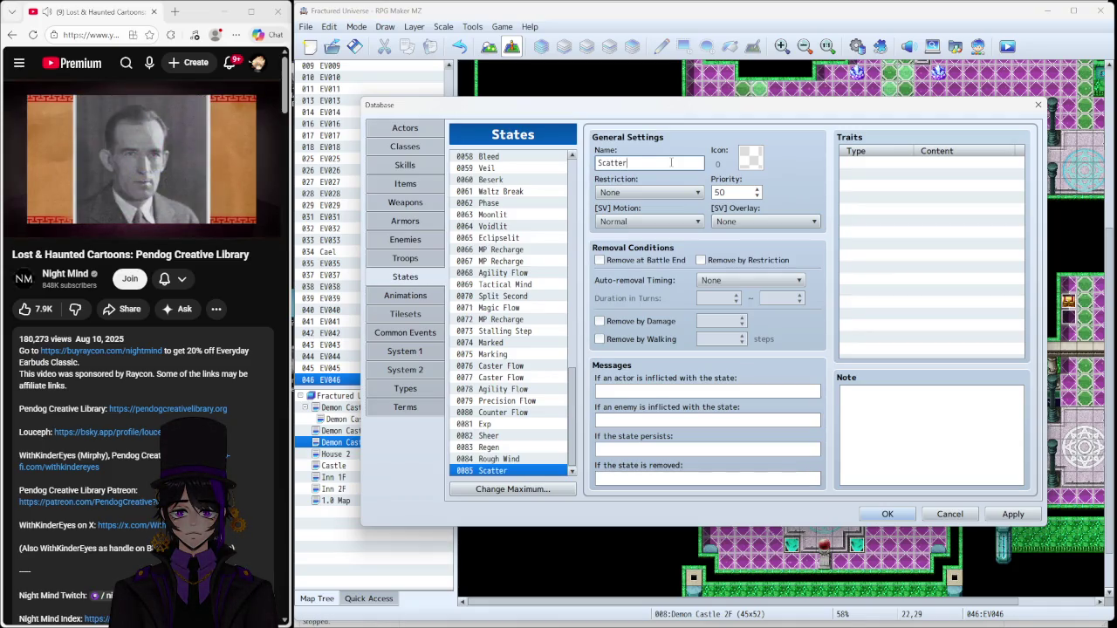
{"action": "double_click", "coordinate": [749, 157]}
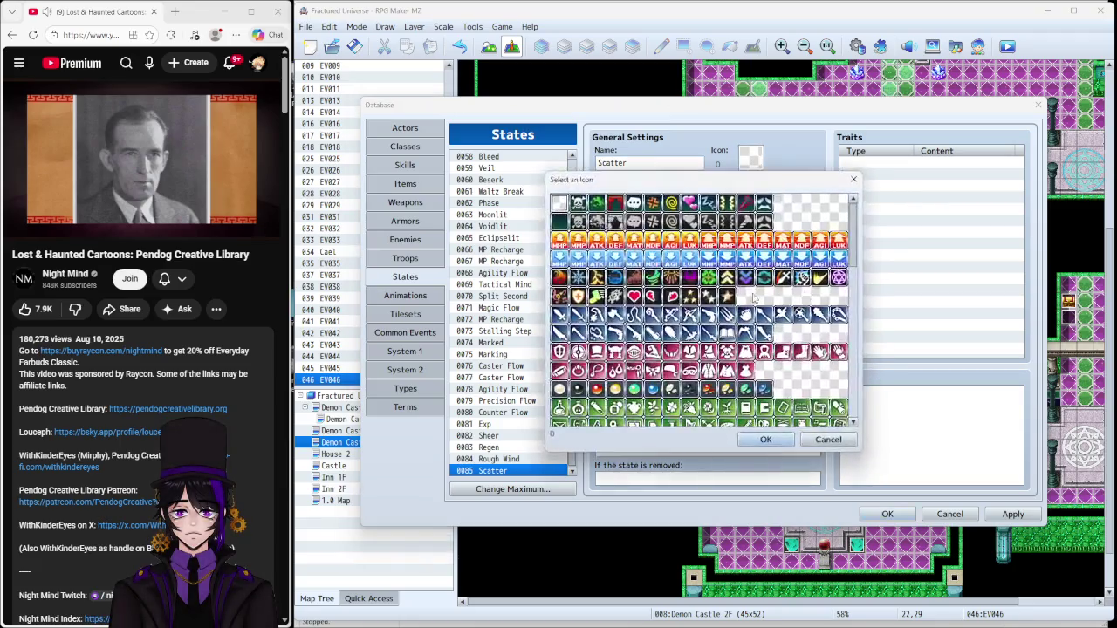
{"action": "left_click", "coordinate": [653, 277]}
{"action": "left_click", "coordinate": [765, 439]}
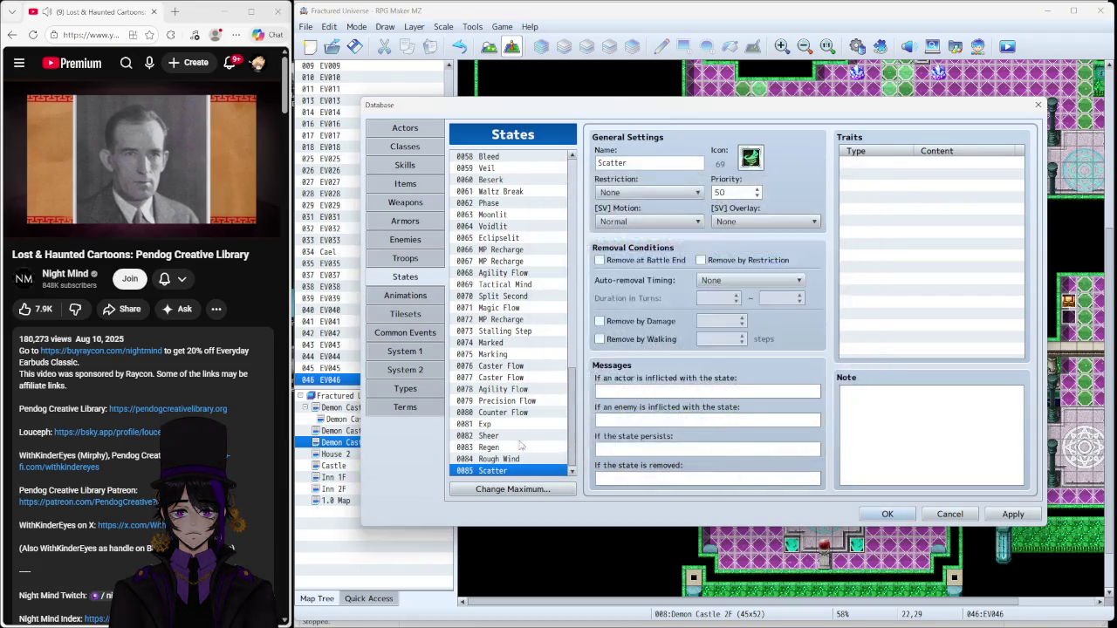
Step: Change Rough Wind's HP Regeneration trait from +4% to -4%
{"action": "left_click", "coordinate": [501, 457]}
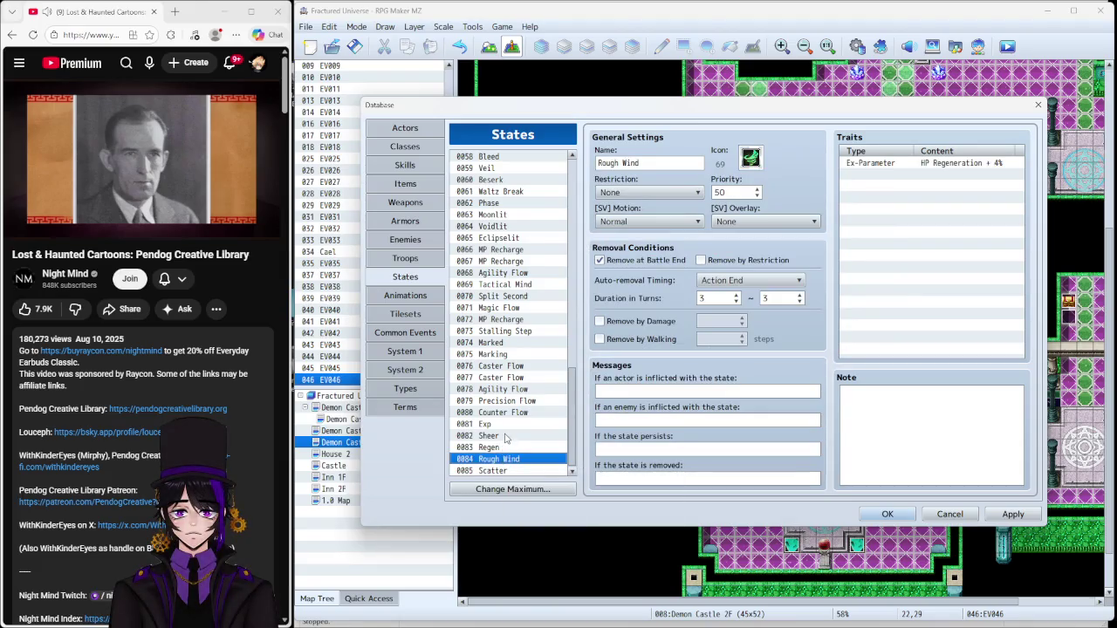
{"action": "left_click", "coordinate": [506, 436]}
{"action": "left_click", "coordinate": [507, 459]}
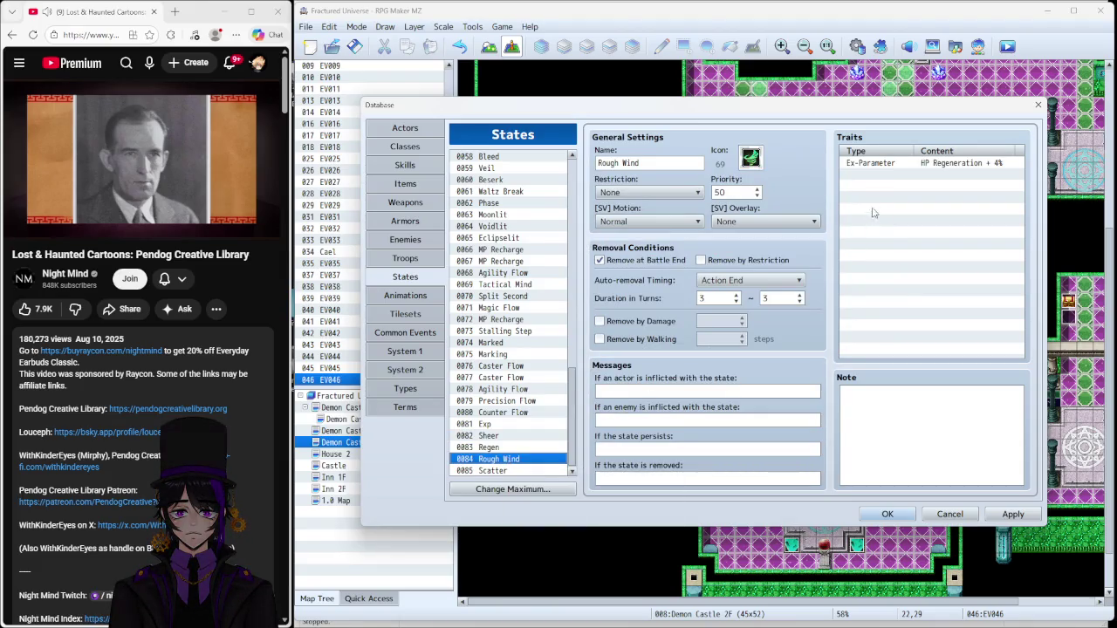
{"action": "left_click", "coordinate": [876, 163]}
{"action": "right_click", "coordinate": [899, 162]}
{"action": "left_click", "coordinate": [921, 168]}
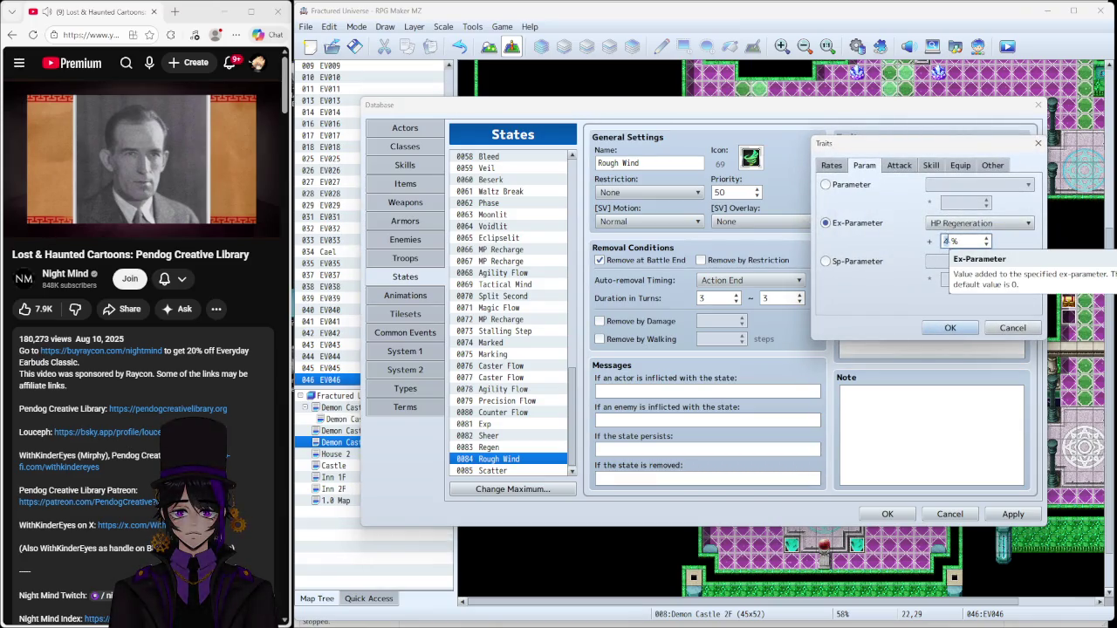
{"action": "type", "text": "-"}
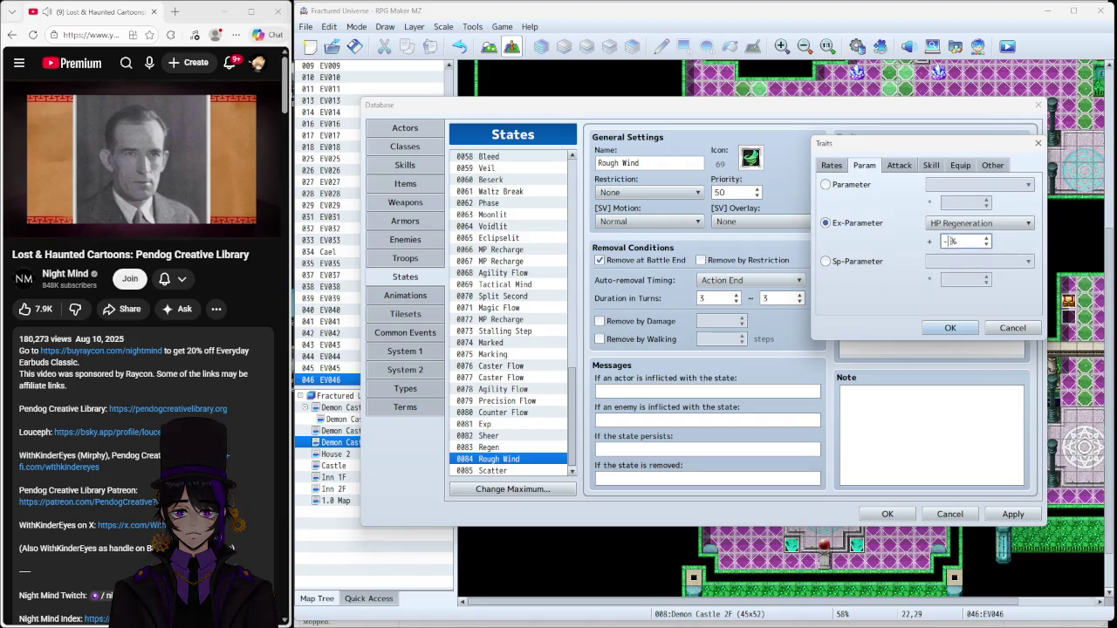
{"action": "left_click", "coordinate": [953, 330]}
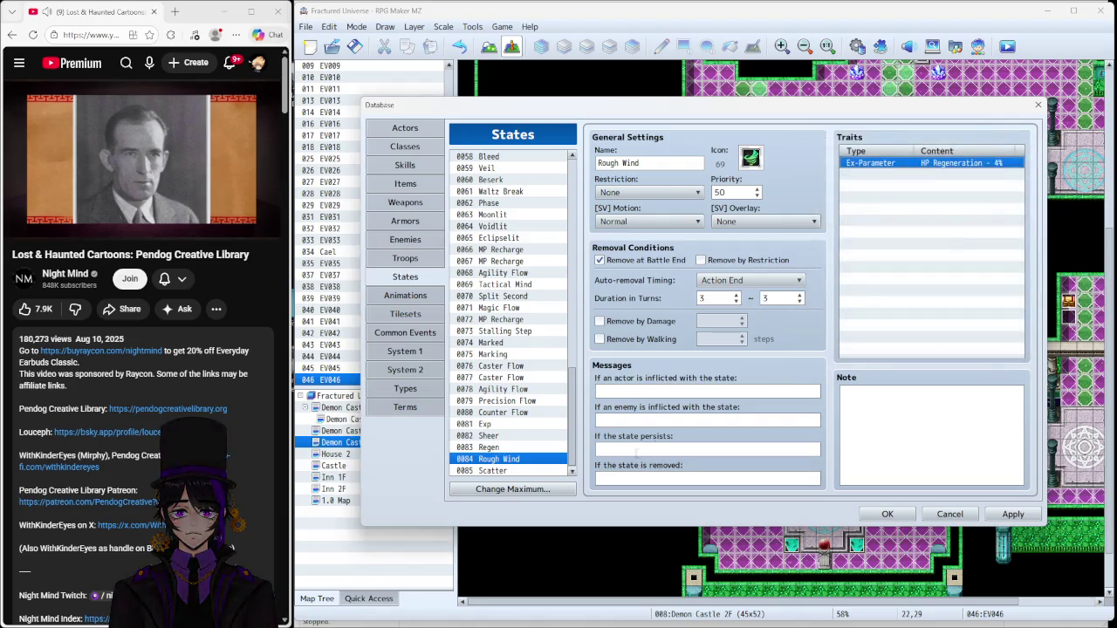
{"action": "key", "text": "Down"}
{"action": "left_click", "coordinate": [900, 175]}
Step: Add an Ex-Parameter HP Regeneration -5% trait to Scatter and tick Remove at Battle End
{"action": "right_click", "coordinate": [900, 175]}
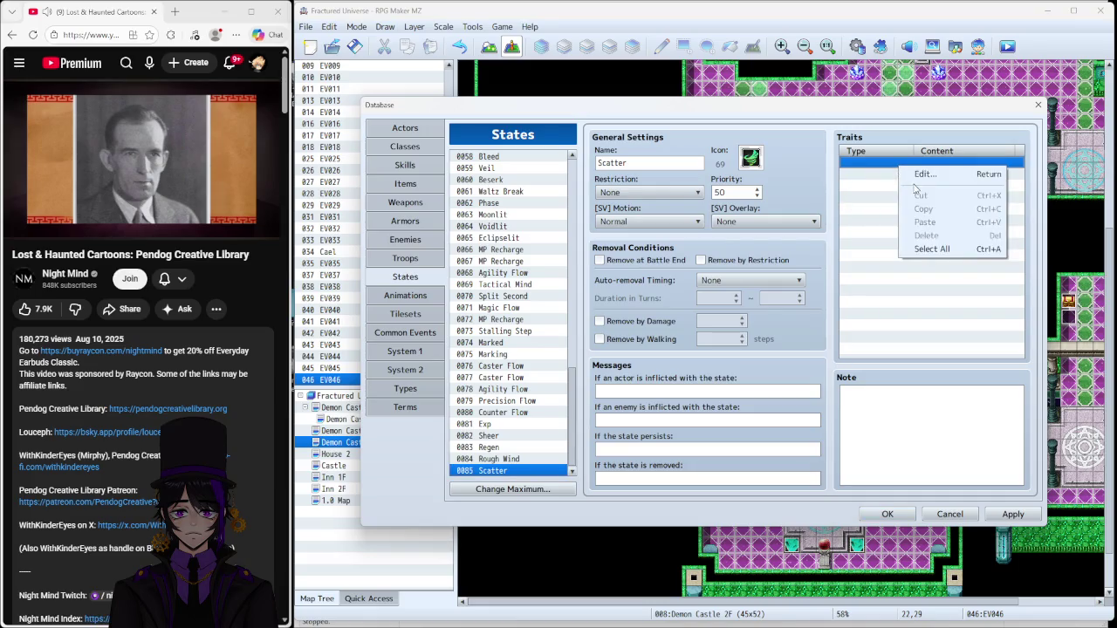
{"action": "left_click", "coordinate": [925, 179]}
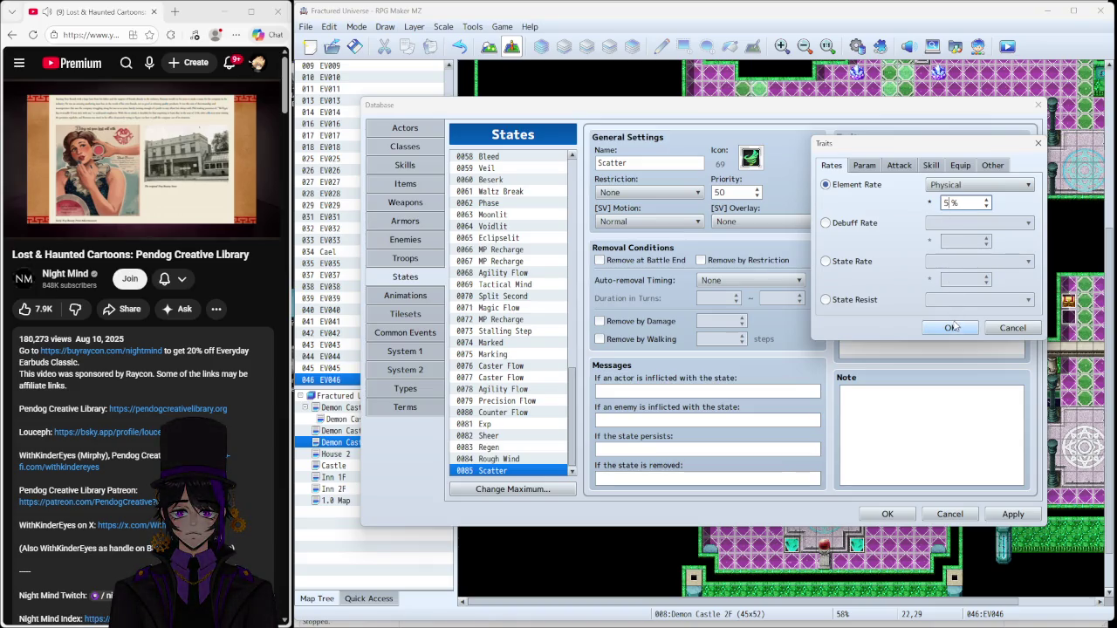
{"action": "left_click", "coordinate": [1011, 327]}
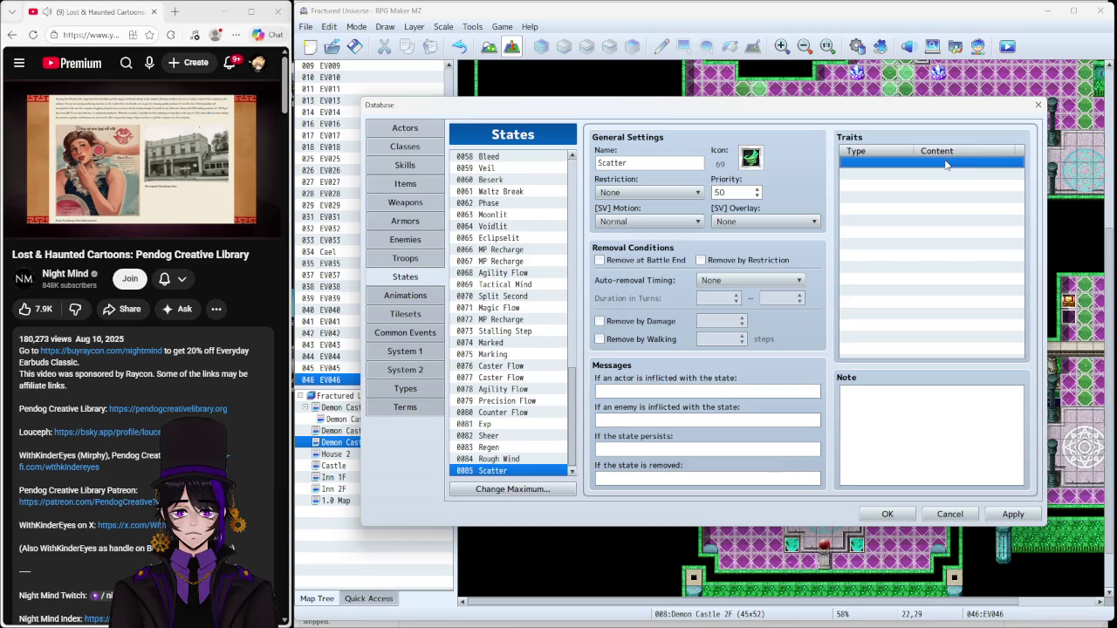
{"action": "double_click", "coordinate": [945, 164]}
{"action": "left_click", "coordinate": [875, 170]}
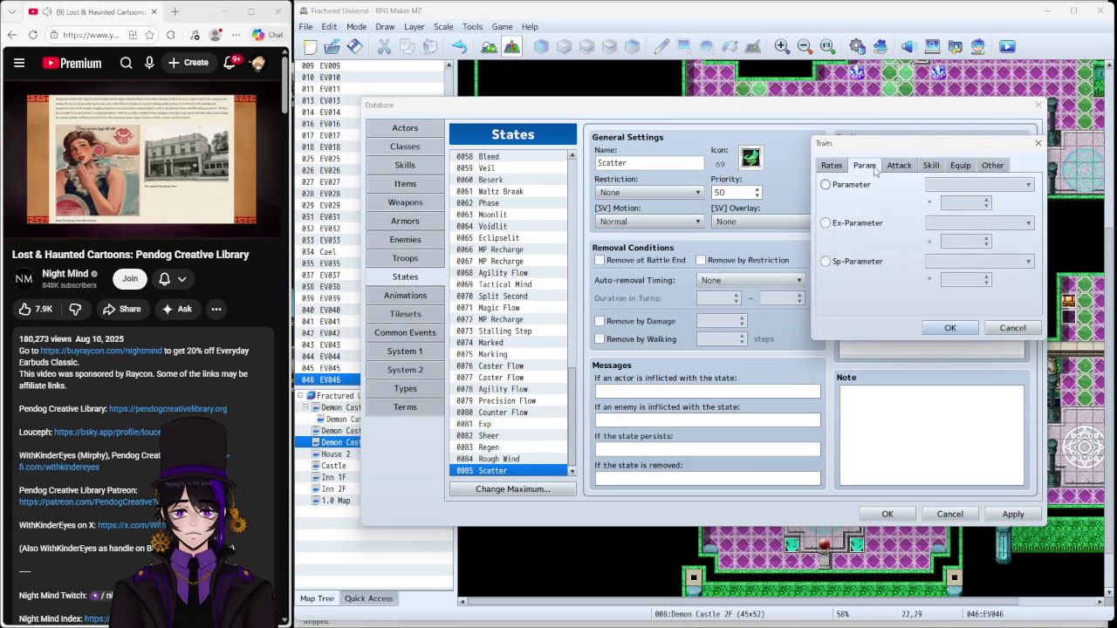
{"action": "left_click", "coordinate": [880, 222]}
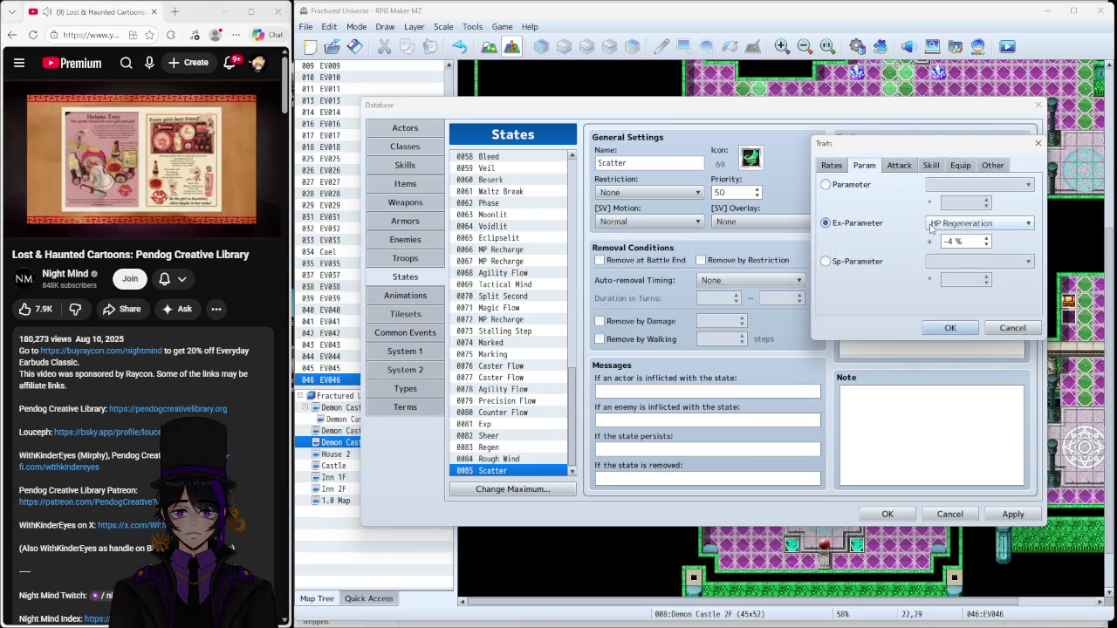
{"action": "left_click", "coordinate": [985, 244]}
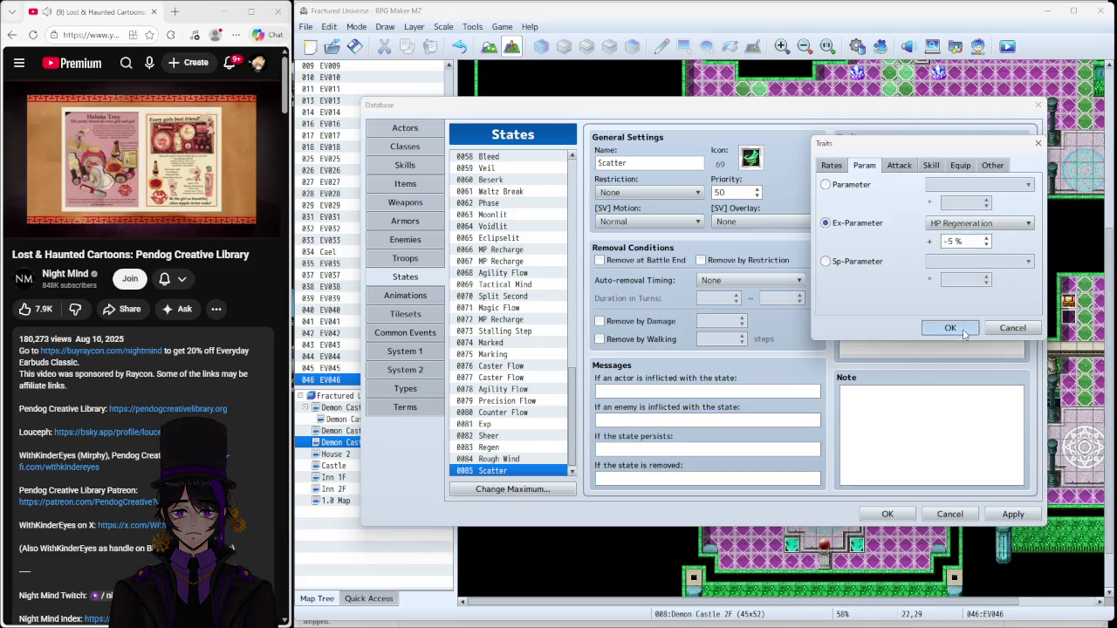
{"action": "left_click", "coordinate": [963, 329]}
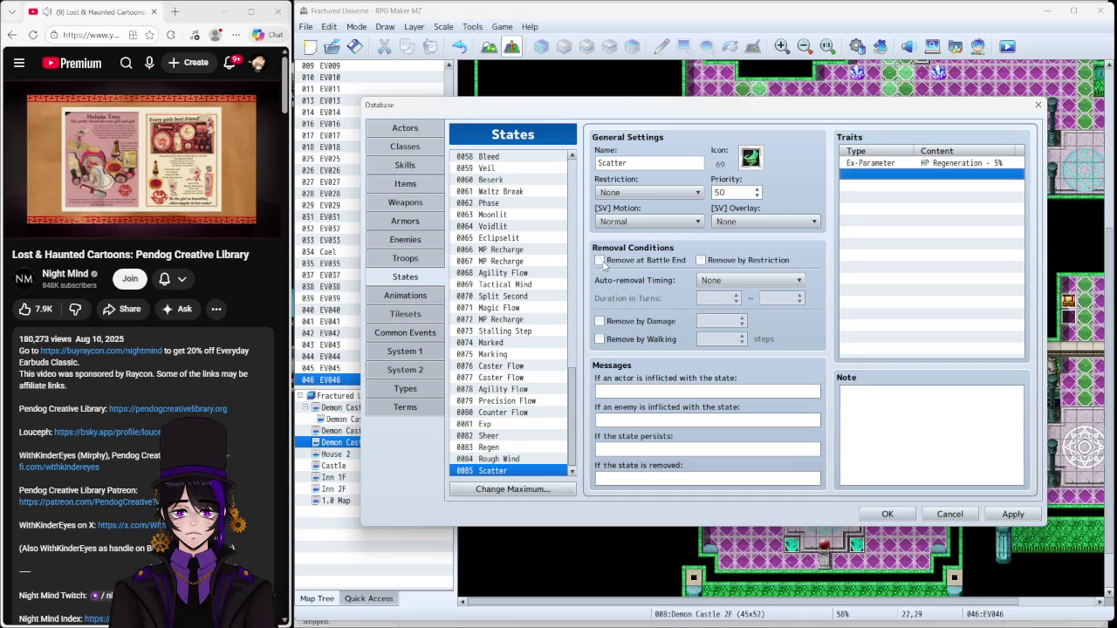
{"action": "left_click", "coordinate": [600, 261]}
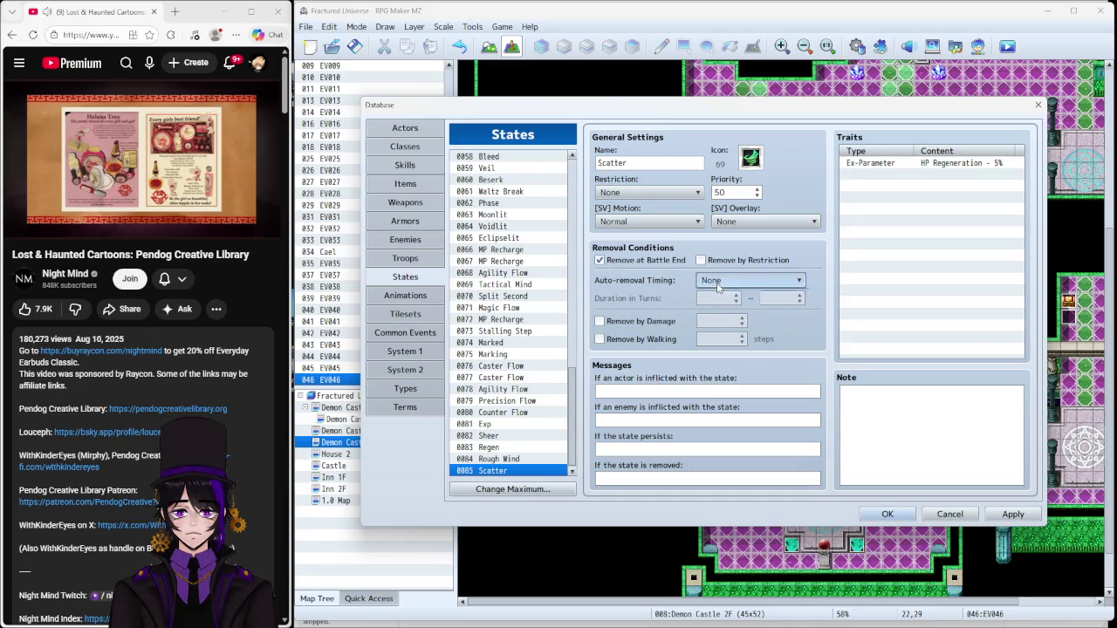
Step: Make Scatter expire at Action End and raise Sheer's maximum duration to 4 turns
{"action": "left_click", "coordinate": [720, 280]}
{"action": "left_click", "coordinate": [719, 295]}
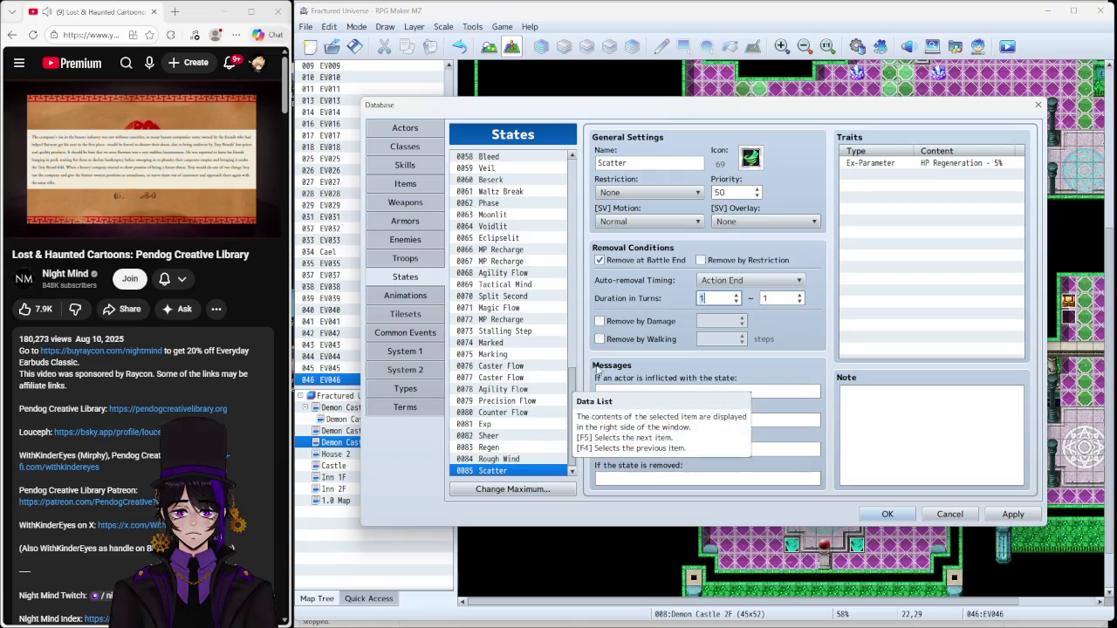
{"action": "left_click", "coordinate": [508, 447]}
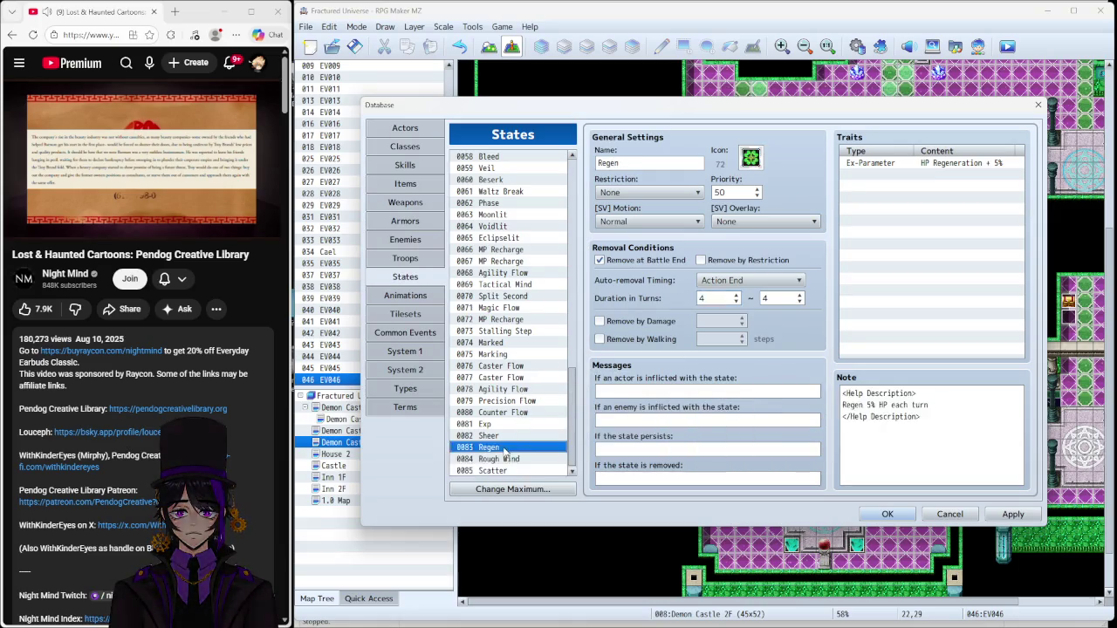
{"action": "left_click", "coordinate": [508, 459]}
{"action": "left_click", "coordinate": [509, 436]}
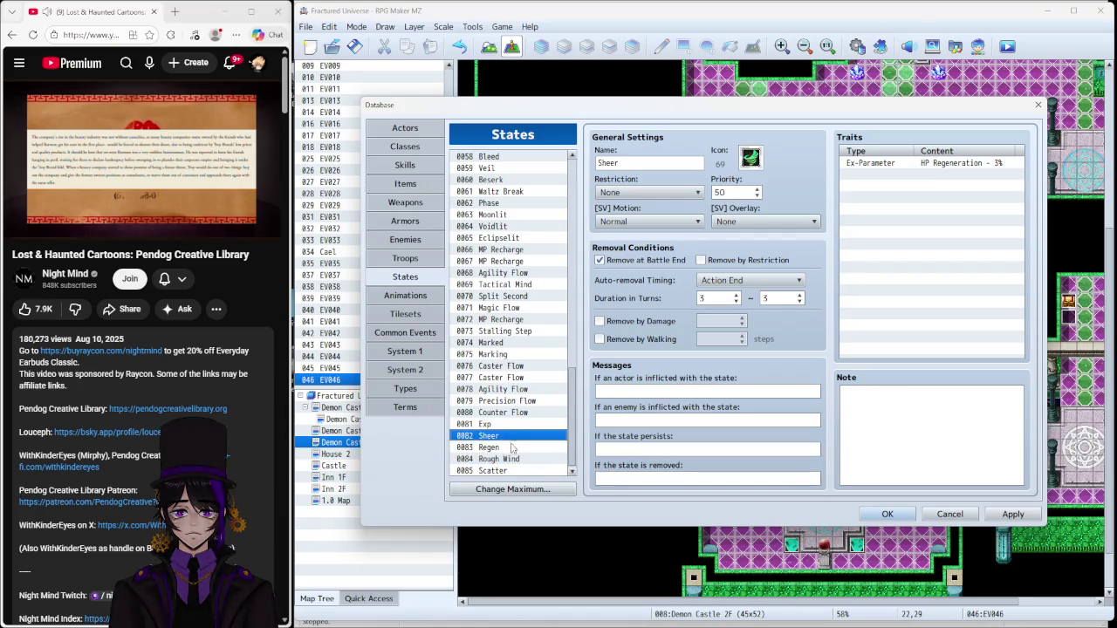
{"action": "left_click", "coordinate": [513, 459]}
{"action": "left_click", "coordinate": [512, 437]}
{"action": "type", "text": "4"}
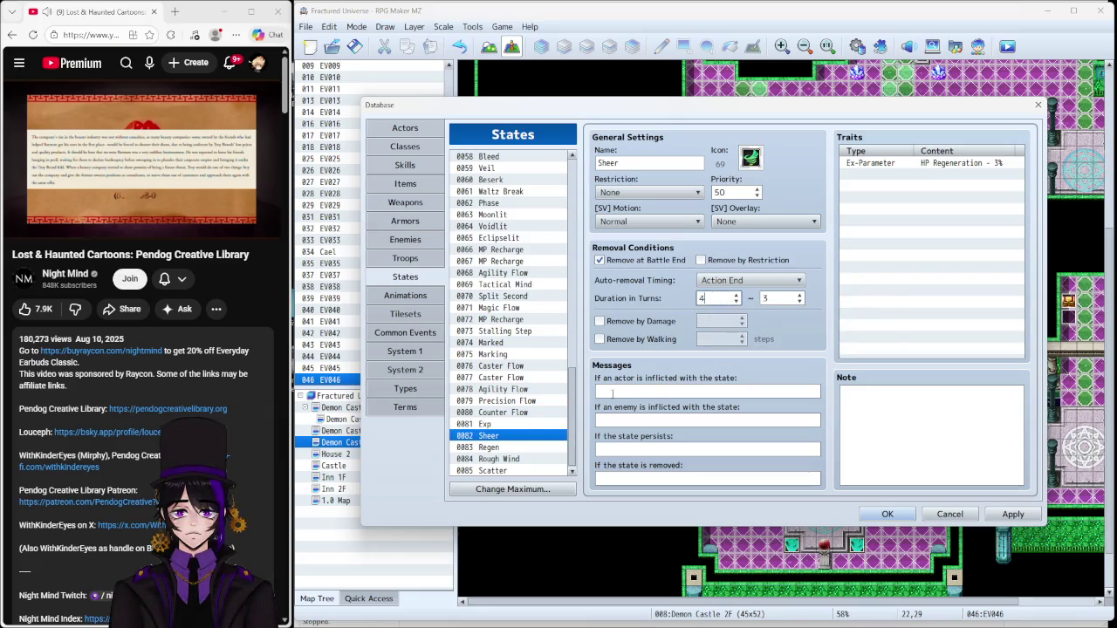
{"action": "left_click", "coordinate": [798, 294]}
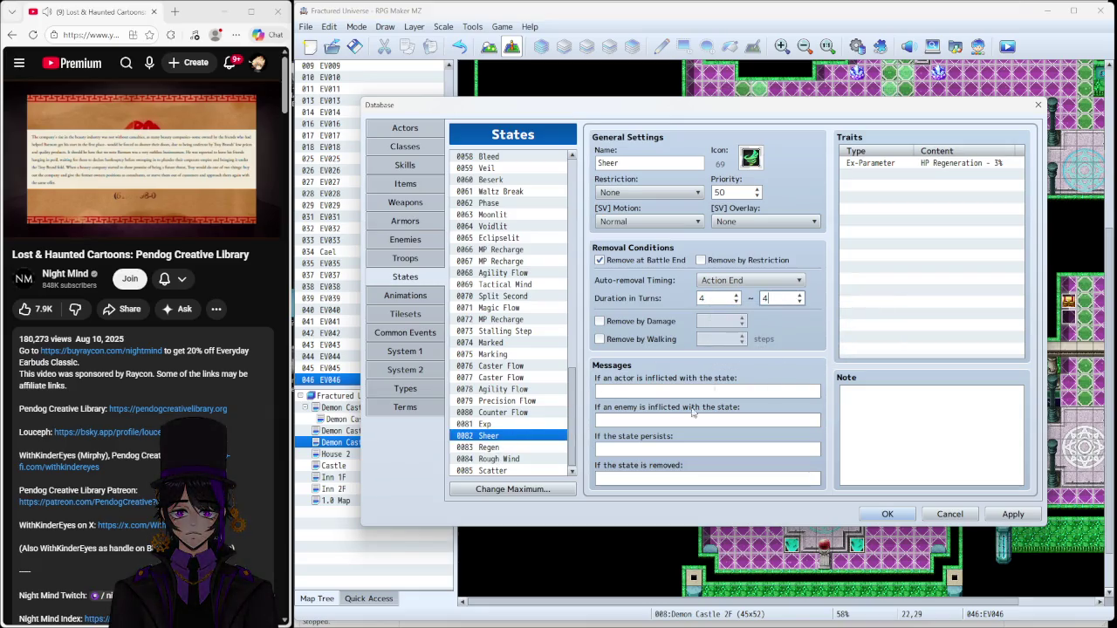
Step: Set Scatter's duration to 4–4 turns and apply the state changes
{"action": "left_click", "coordinate": [551, 458]}
{"action": "double_click", "coordinate": [779, 299]}
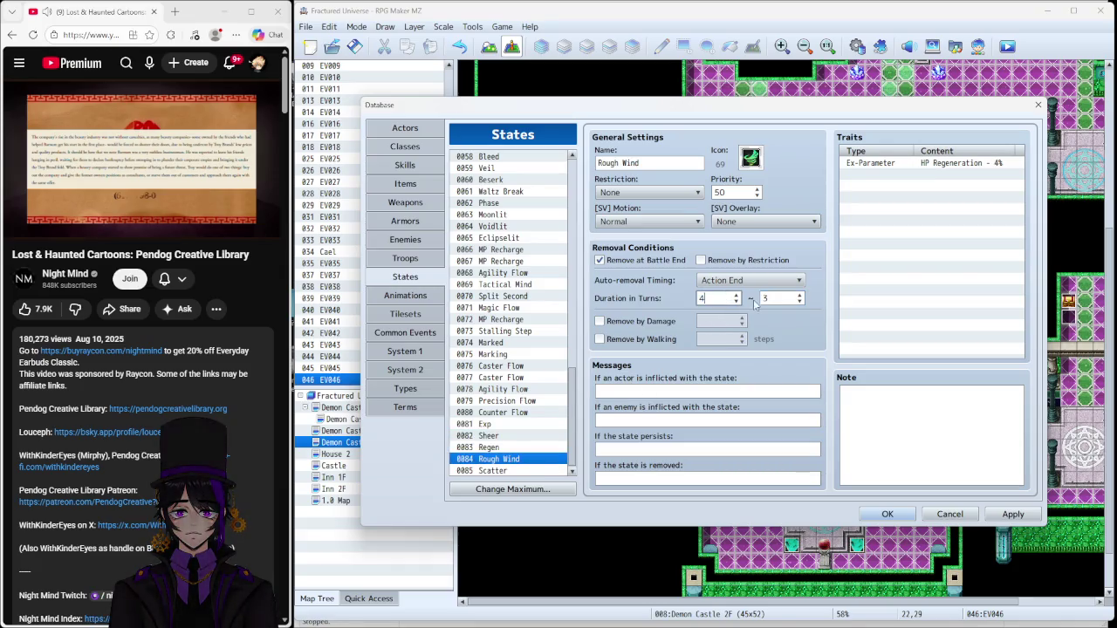
{"action": "left_click", "coordinate": [499, 471]}
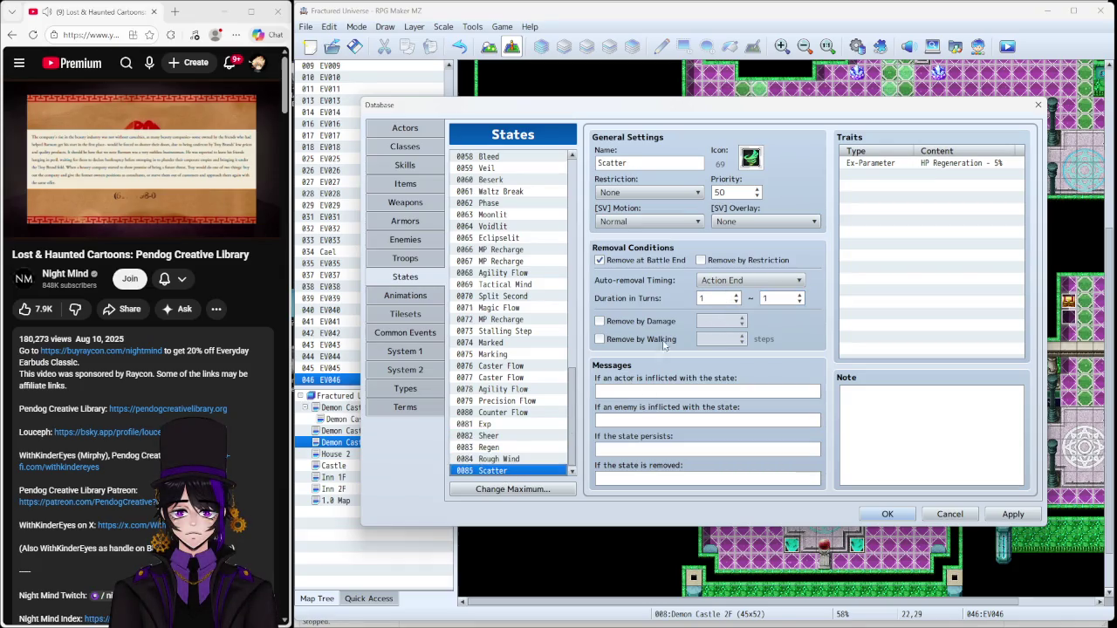
{"action": "double_click", "coordinate": [713, 297]}
{"action": "type", "text": "4"}
{"action": "double_click", "coordinate": [779, 299]}
{"action": "type", "text": "4"}
{"action": "left_click", "coordinate": [1028, 515]}
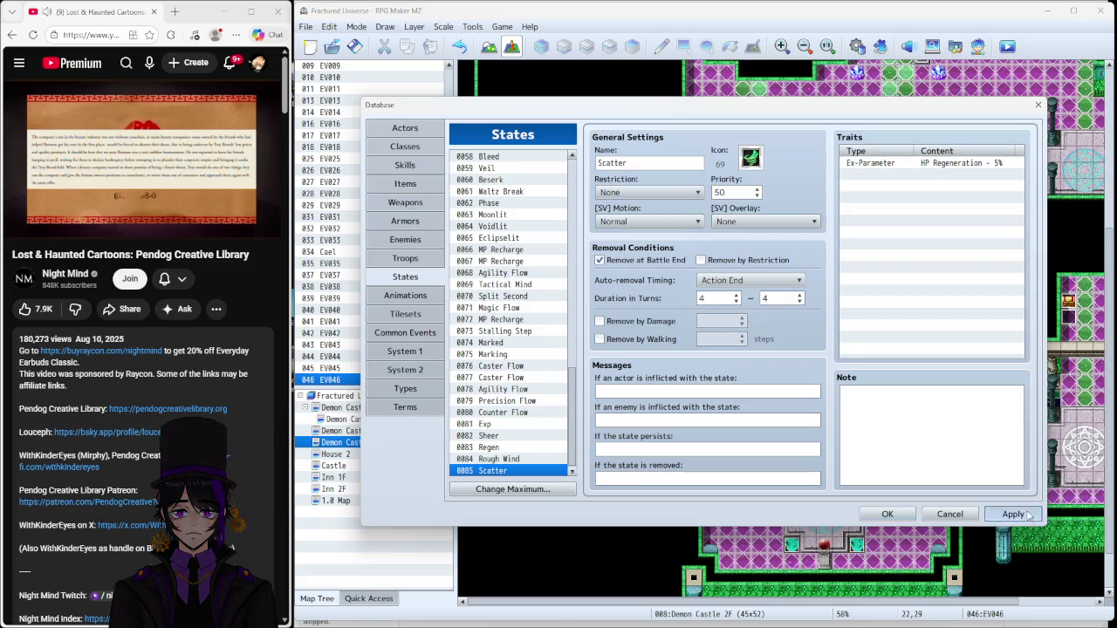
{"action": "left_click", "coordinate": [1028, 515]}
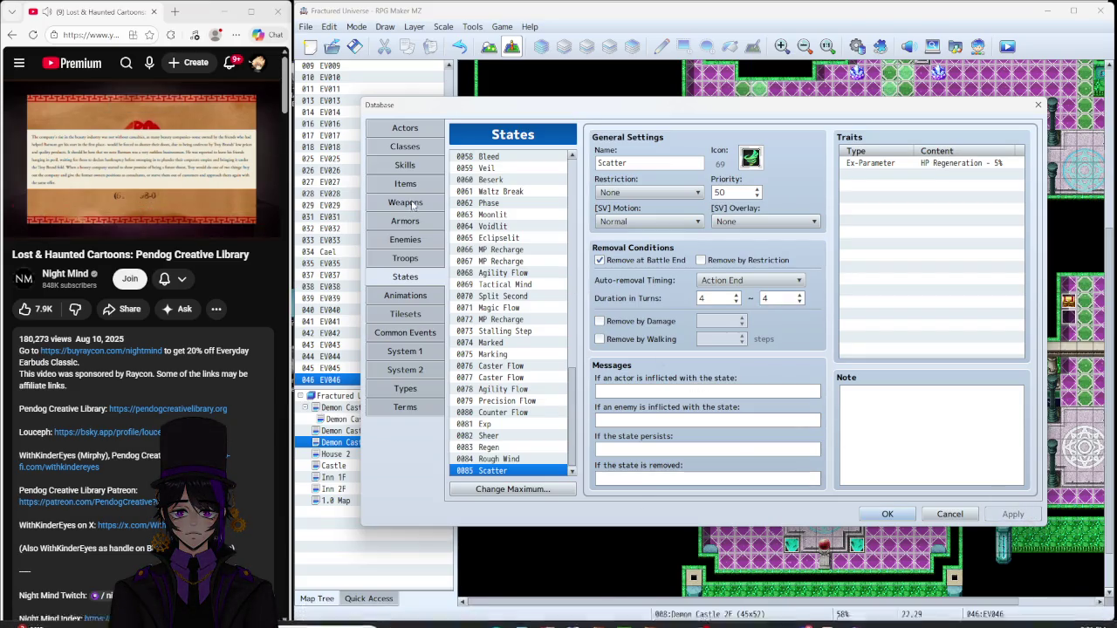
Step: Copy Wind Burst's MP cost note into Sheer Scatter's Note and change 16% to 5%
{"action": "left_click", "coordinate": [408, 166]}
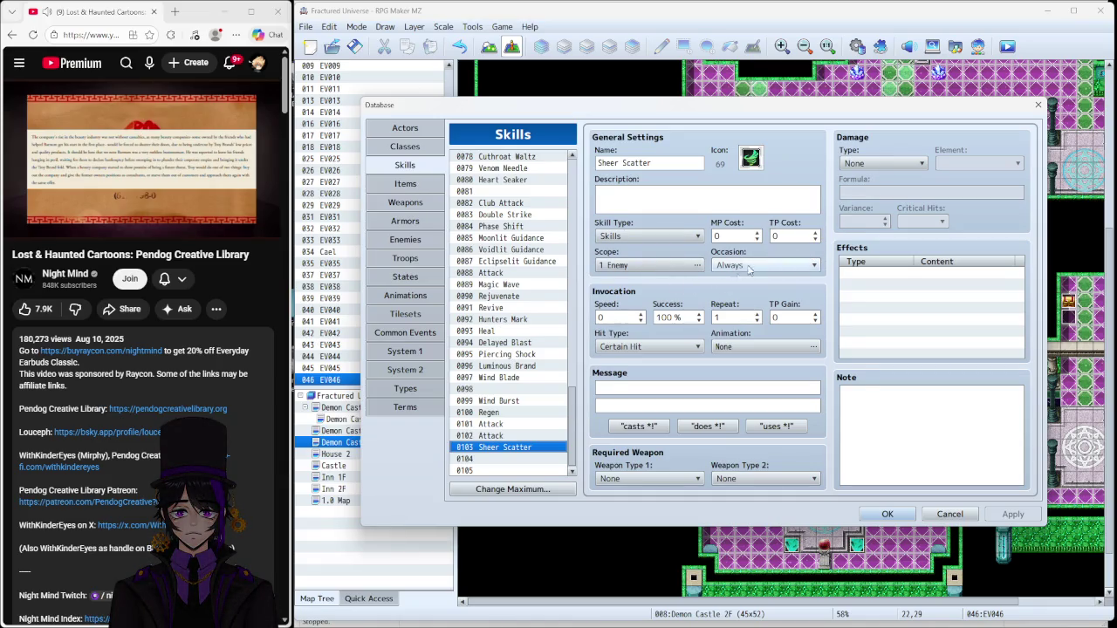
{"action": "left_click", "coordinate": [500, 402]}
{"action": "left_click_drag", "start_coordinate": [941, 400], "coordinate": [797, 395]}
{"action": "key", "text": "ctrl+c"}
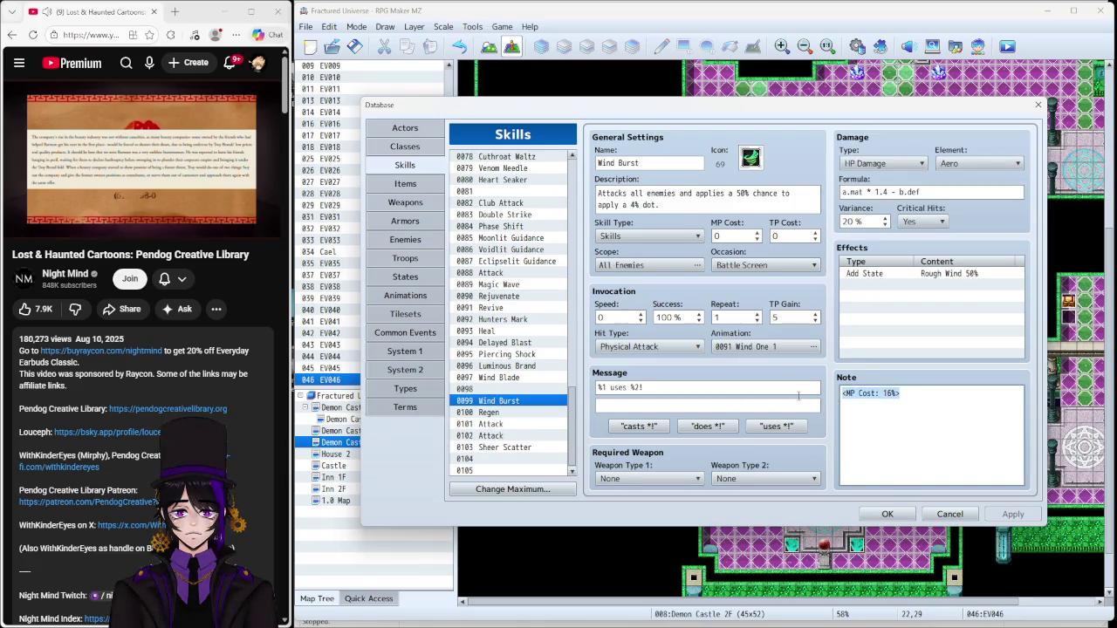
{"action": "left_click", "coordinate": [503, 447]}
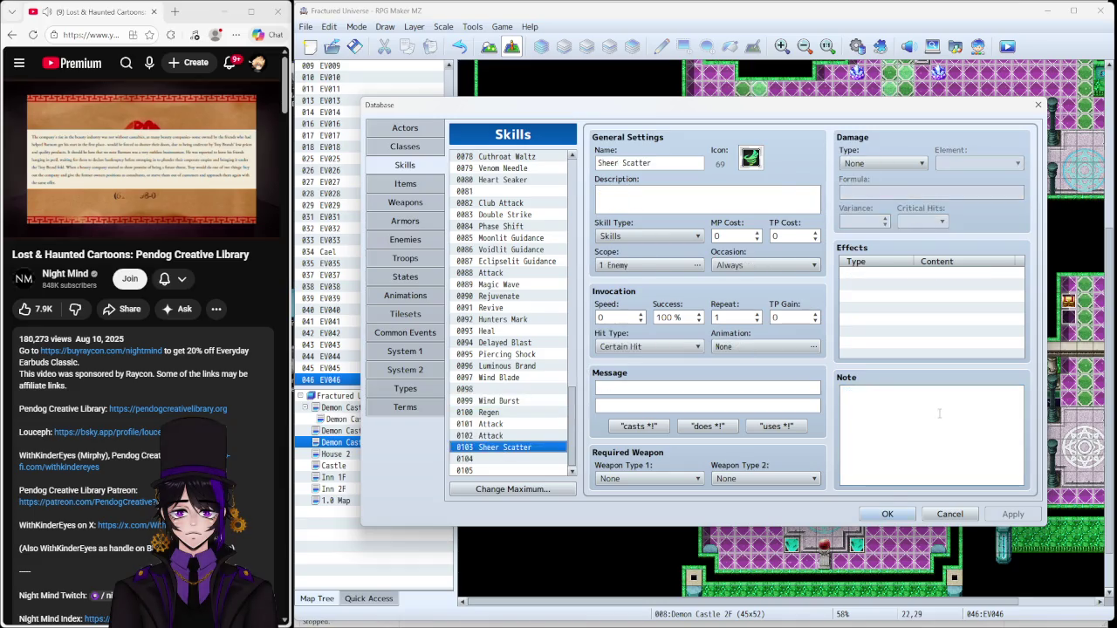
{"action": "left_click", "coordinate": [936, 410]}
{"action": "key", "text": "ctrl+v"}
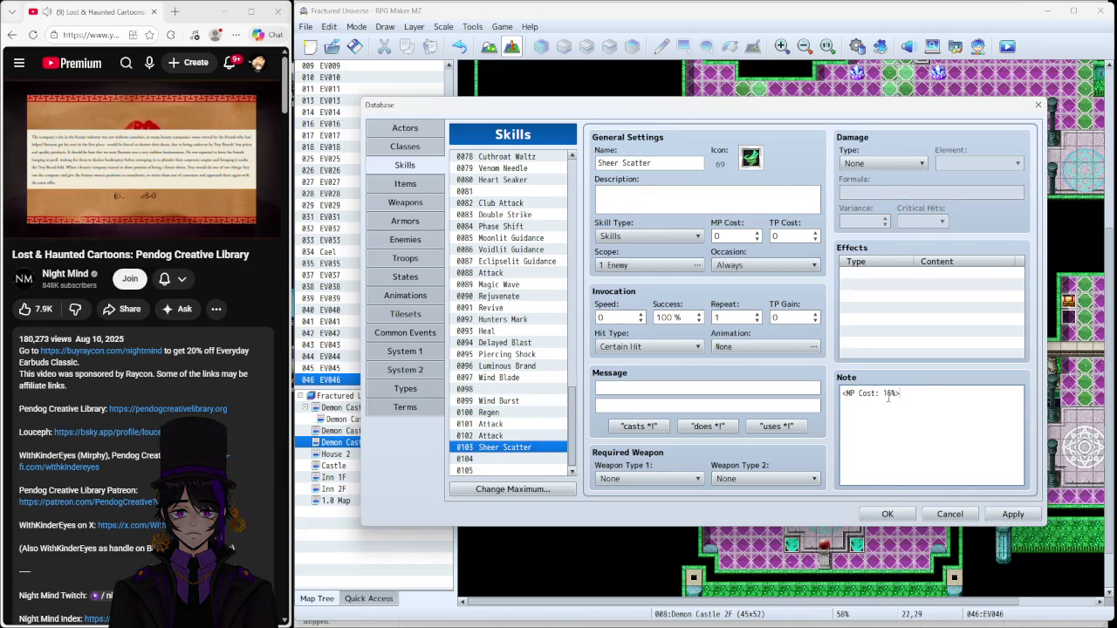
{"action": "key", "text": "BackSpace"}
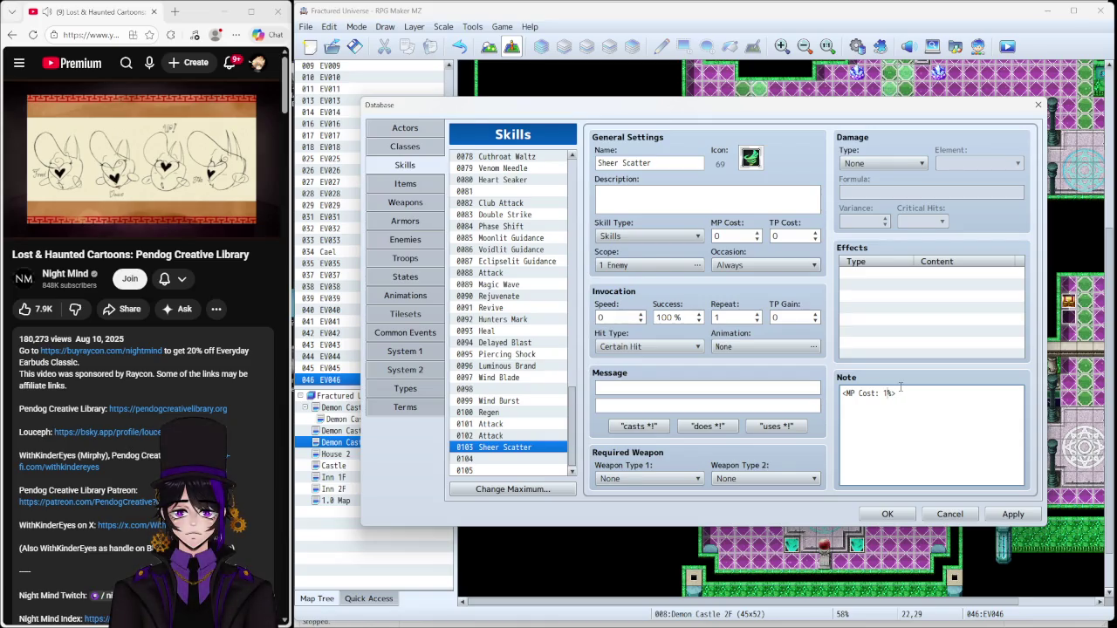
{"action": "key", "text": "BackSpace"}
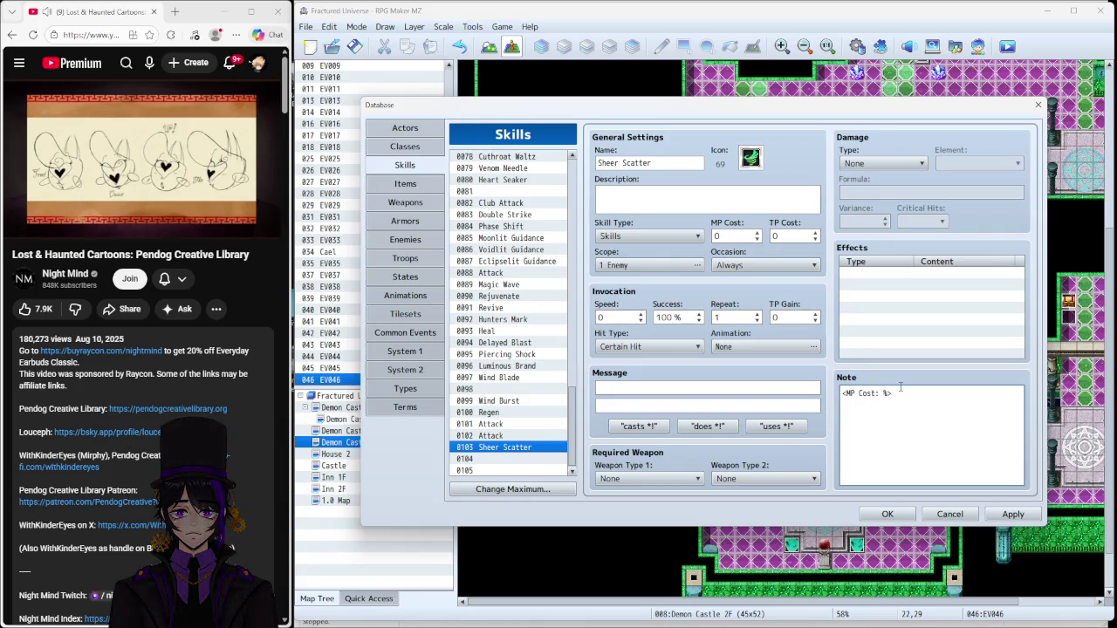
{"action": "type", "text": "5"}
Step: Keep Sheer Scatter's damage type None and add an Add State Scatter 100% effect
{"action": "left_click", "coordinate": [873, 163]}
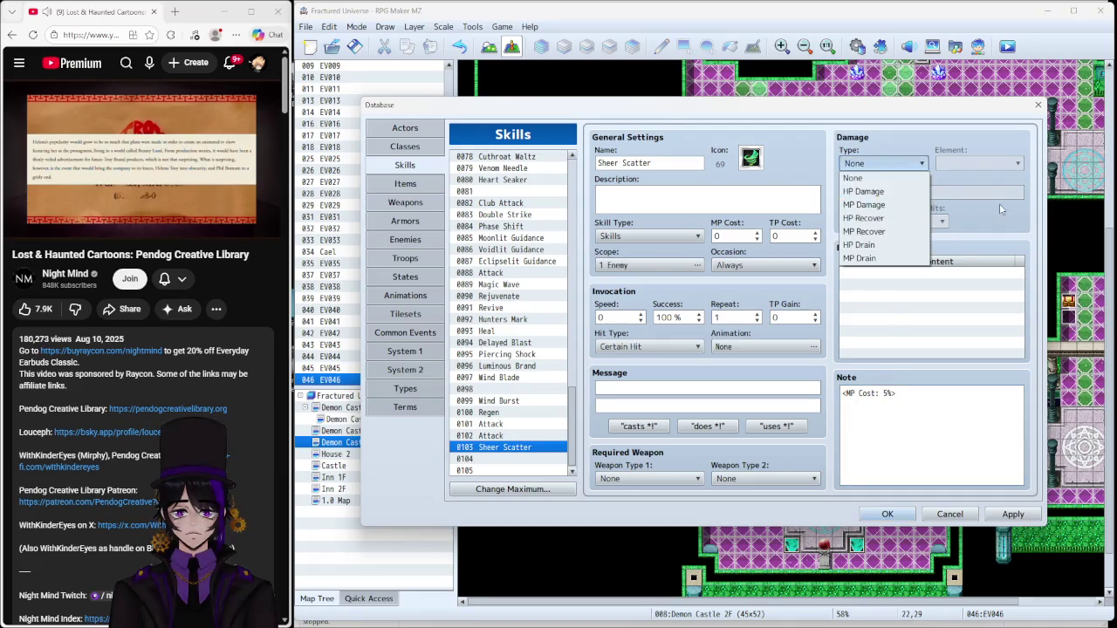
{"action": "left_click", "coordinate": [852, 177]}
{"action": "left_click", "coordinate": [921, 274]}
{"action": "double_click", "coordinate": [921, 274]}
{"action": "left_click", "coordinate": [871, 229]}
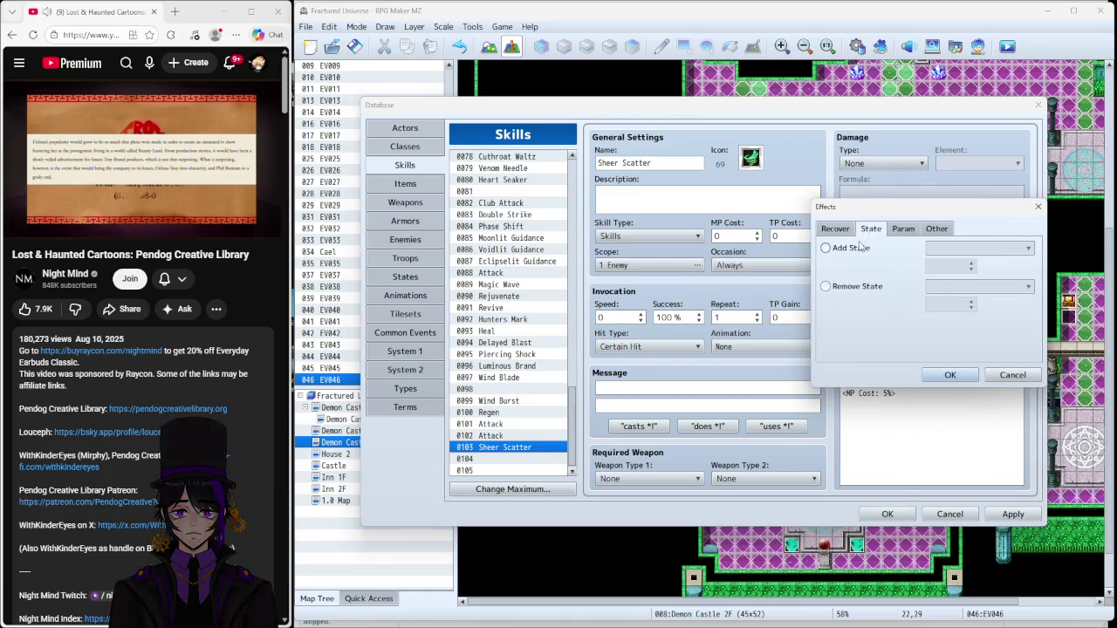
{"action": "left_click", "coordinate": [825, 248]}
{"action": "left_click", "coordinate": [978, 248]}
{"action": "scroll", "coordinate": [986, 523], "scroll_direction": "down", "scroll_amount": 15}
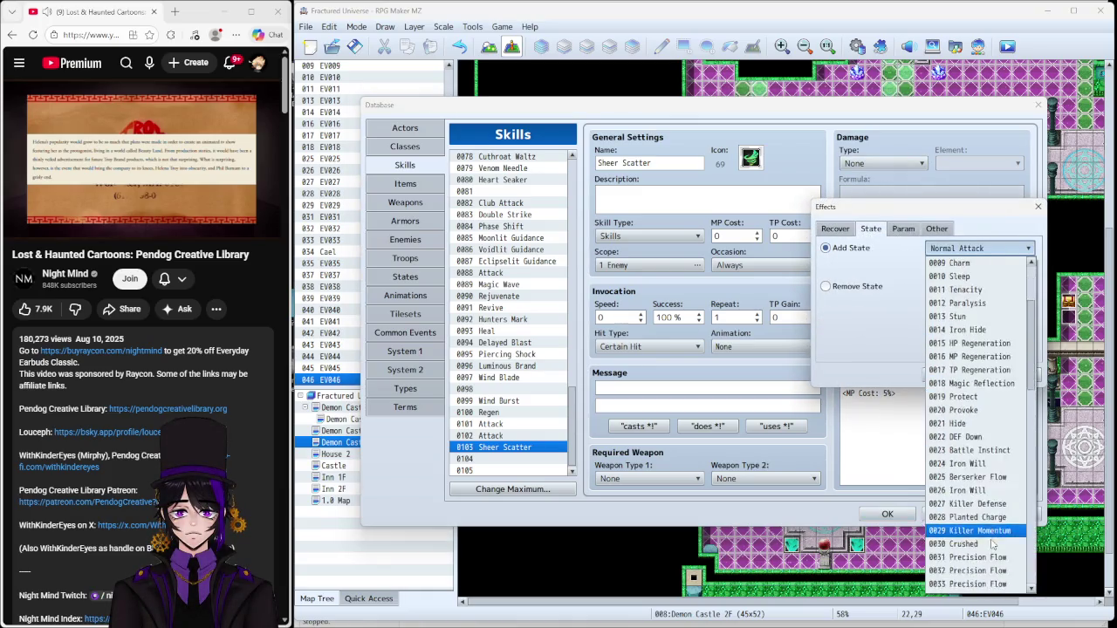
{"action": "scroll", "coordinate": [986, 541], "scroll_direction": "down", "scroll_amount": 5}
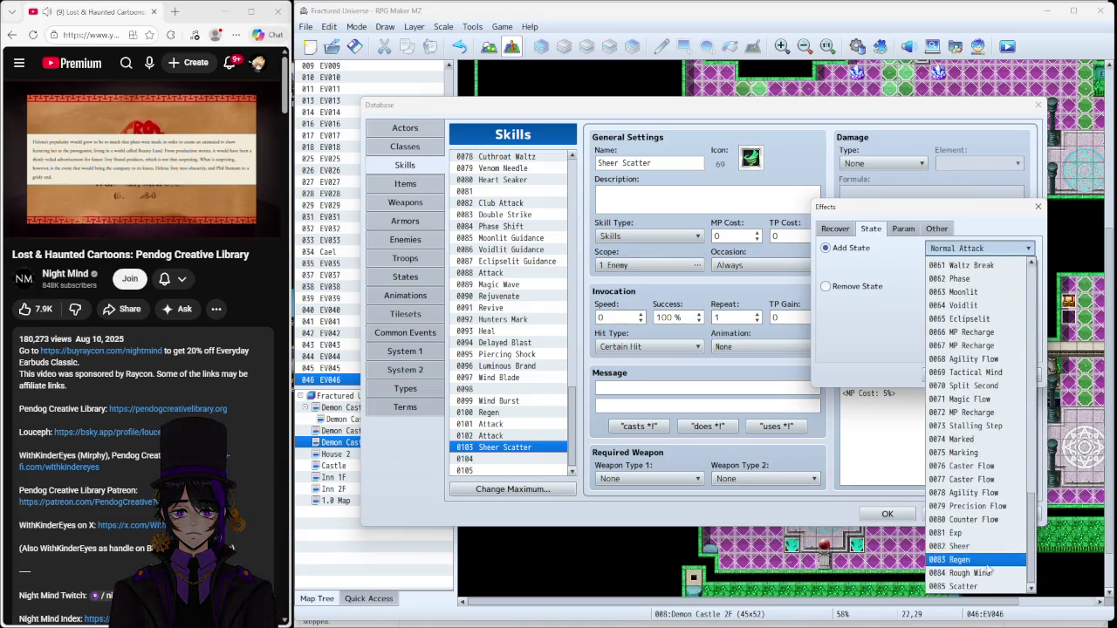
{"action": "left_click", "coordinate": [985, 541]}
{"action": "left_click", "coordinate": [950, 375]}
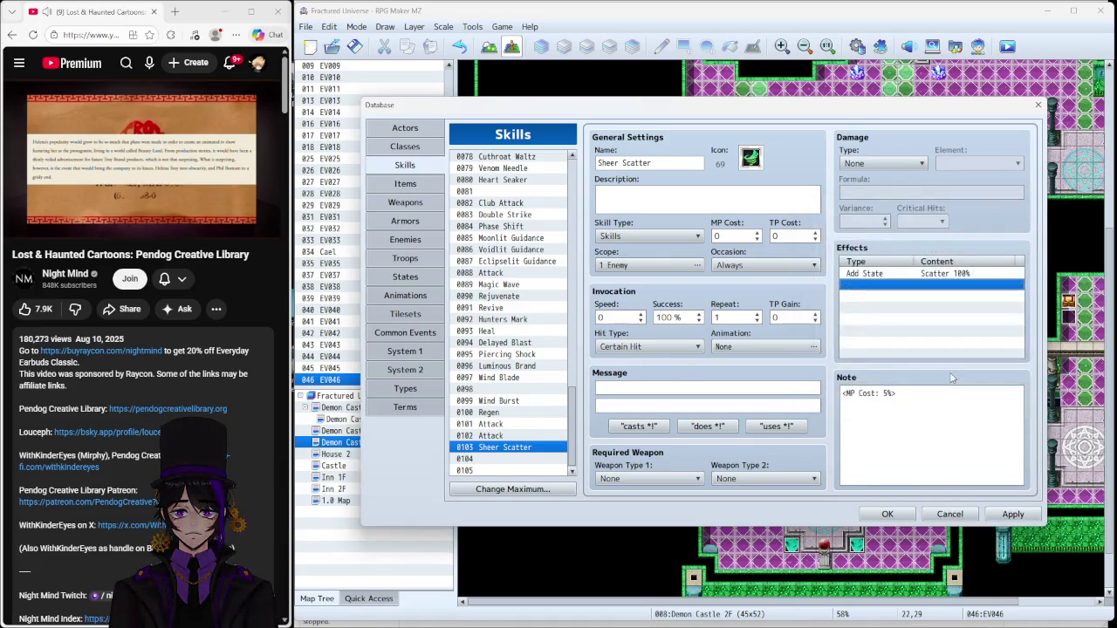
Step: Change Wind Burst's Rough Wind effect chance to 70%
{"action": "left_click", "coordinate": [506, 400]}
{"action": "right_click", "coordinate": [981, 273]}
{"action": "left_click", "coordinate": [1003, 279]}
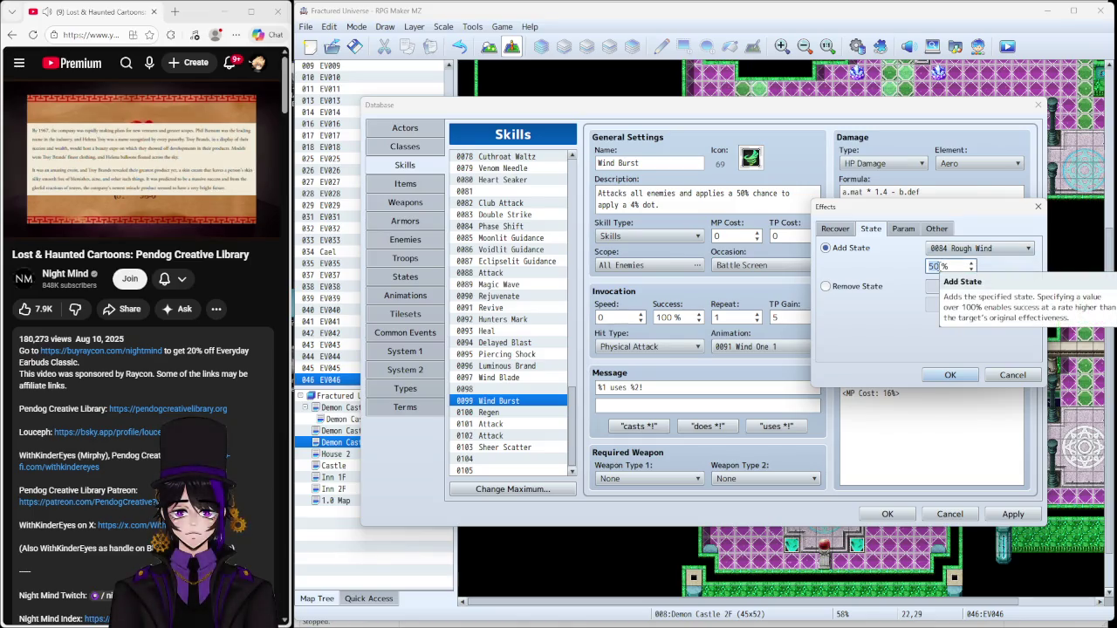
{"action": "type", "text": "6"}
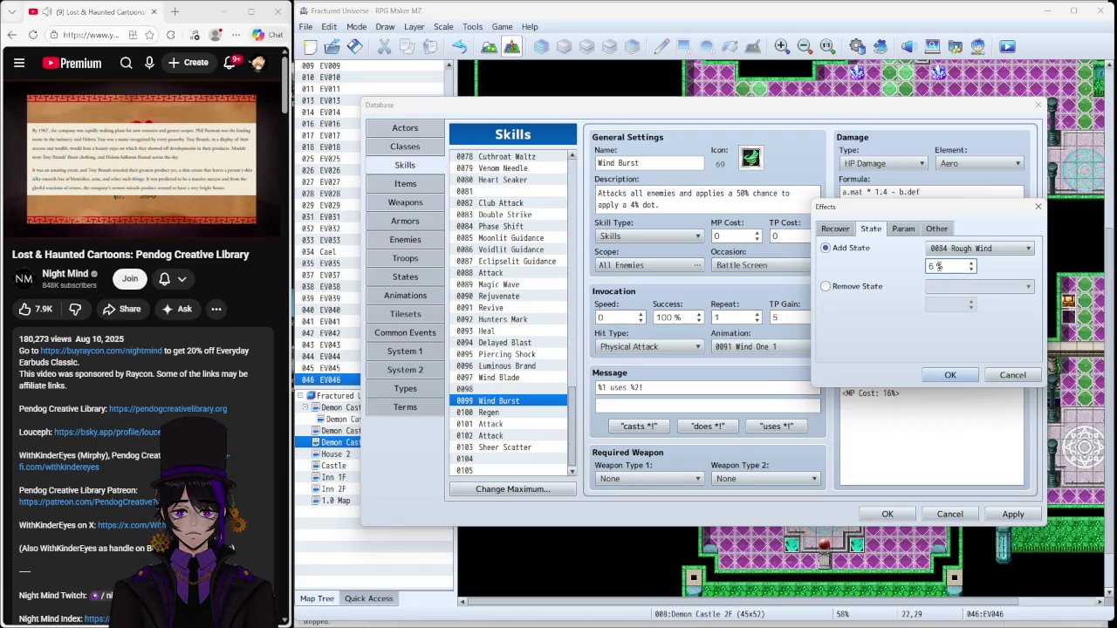
{"action": "type", "text": "070"}
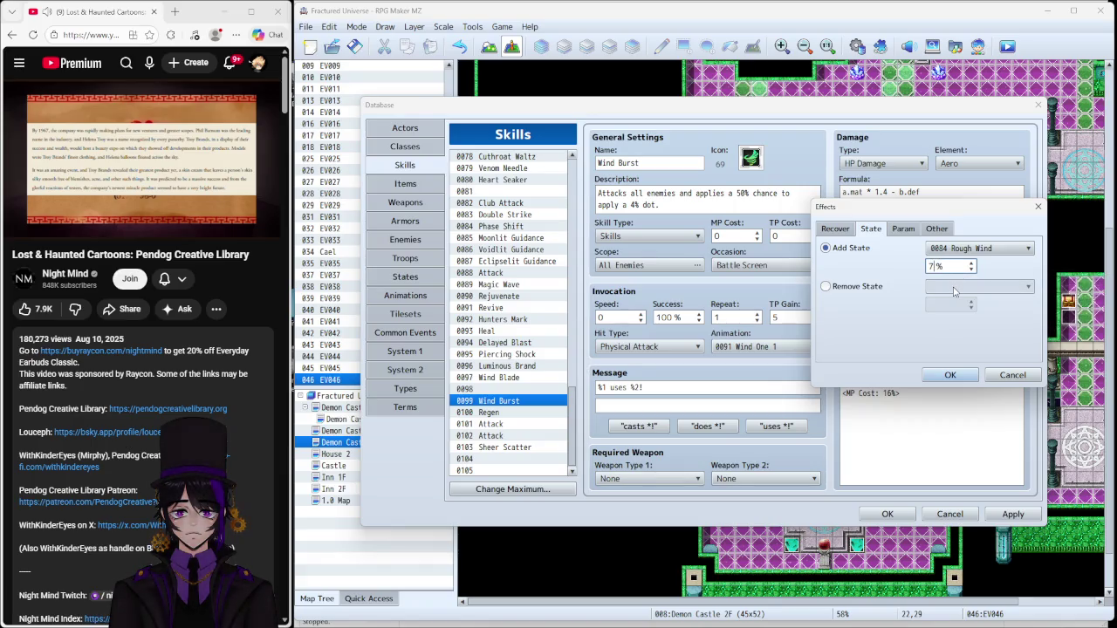
{"action": "left_click", "coordinate": [949, 374]}
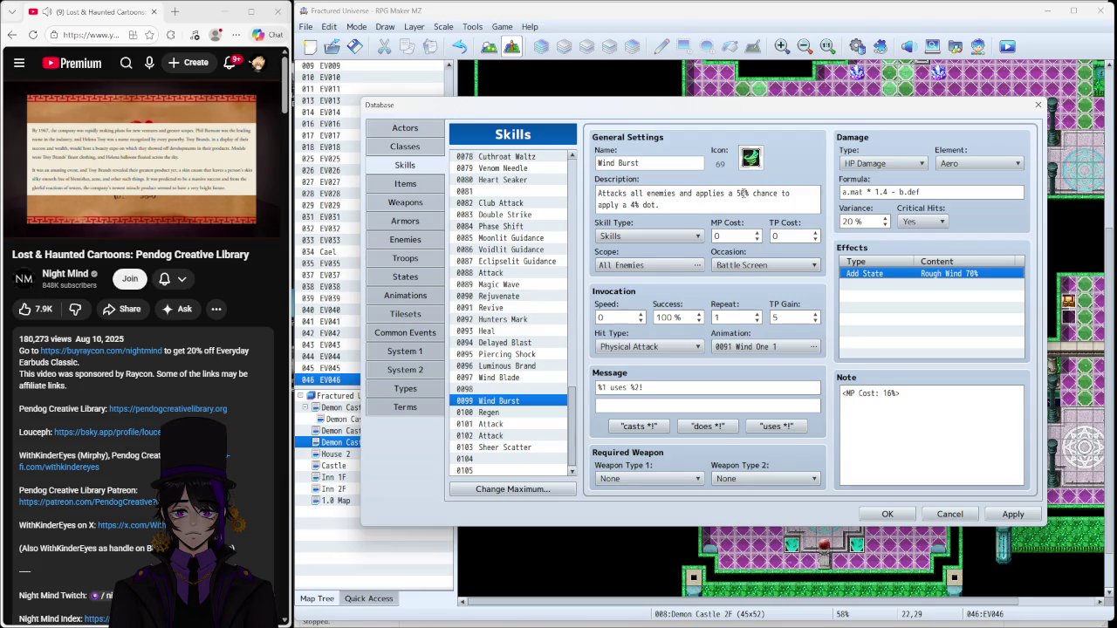
Step: Update Wind Burst's description to say 70% and apply the changes
{"action": "left_click", "coordinate": [742, 193]}
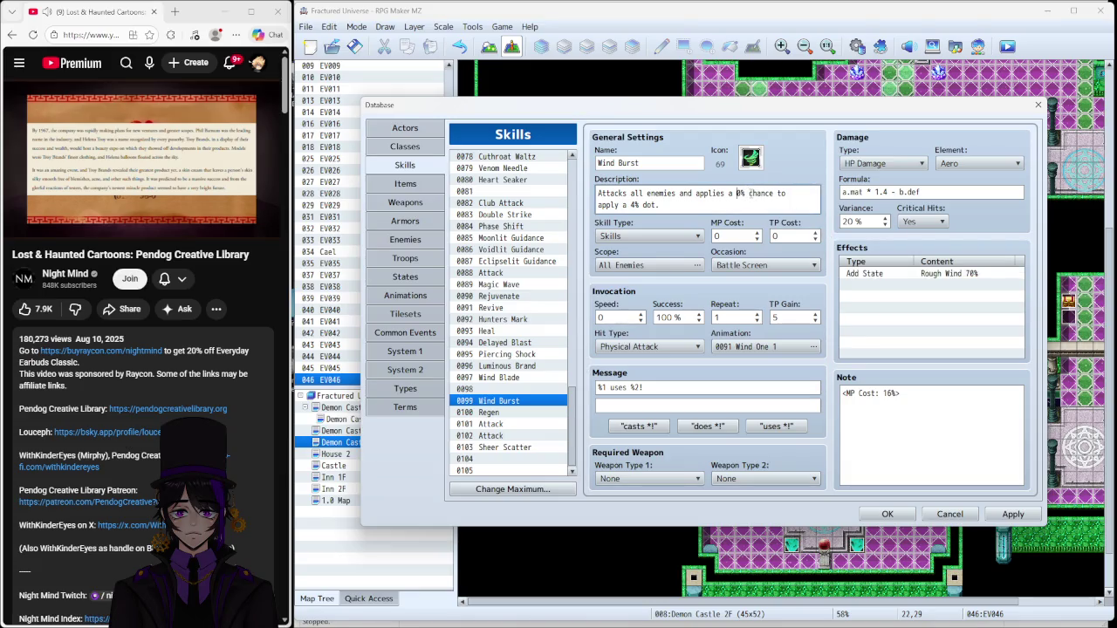
{"action": "type", "text": "7"}
{"action": "left_click", "coordinate": [1012, 514]}
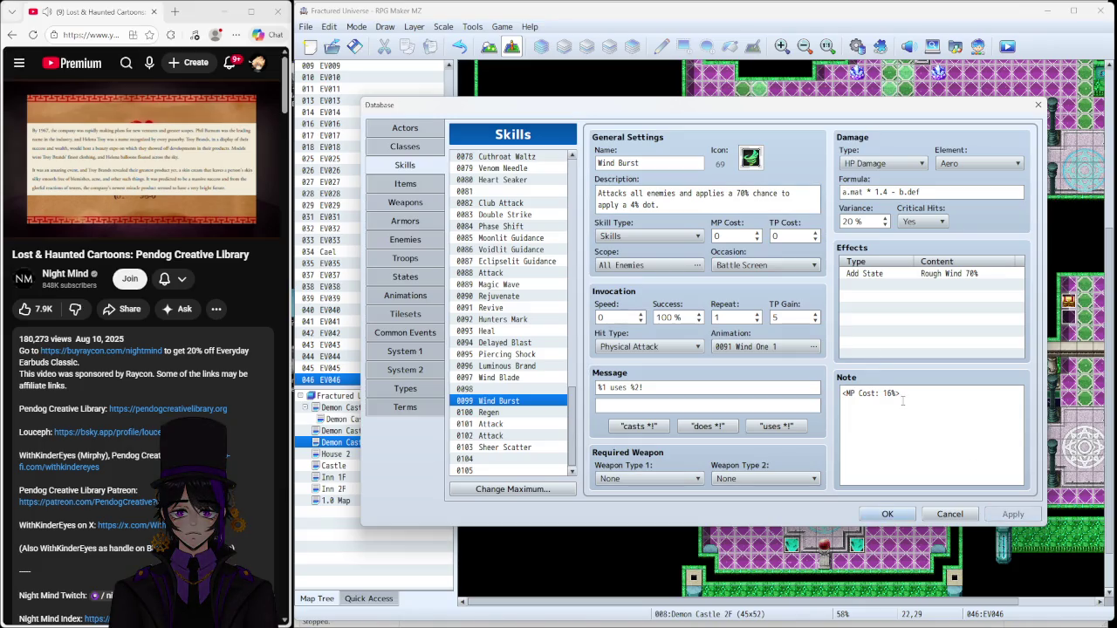
{"action": "left_click", "coordinate": [513, 448]}
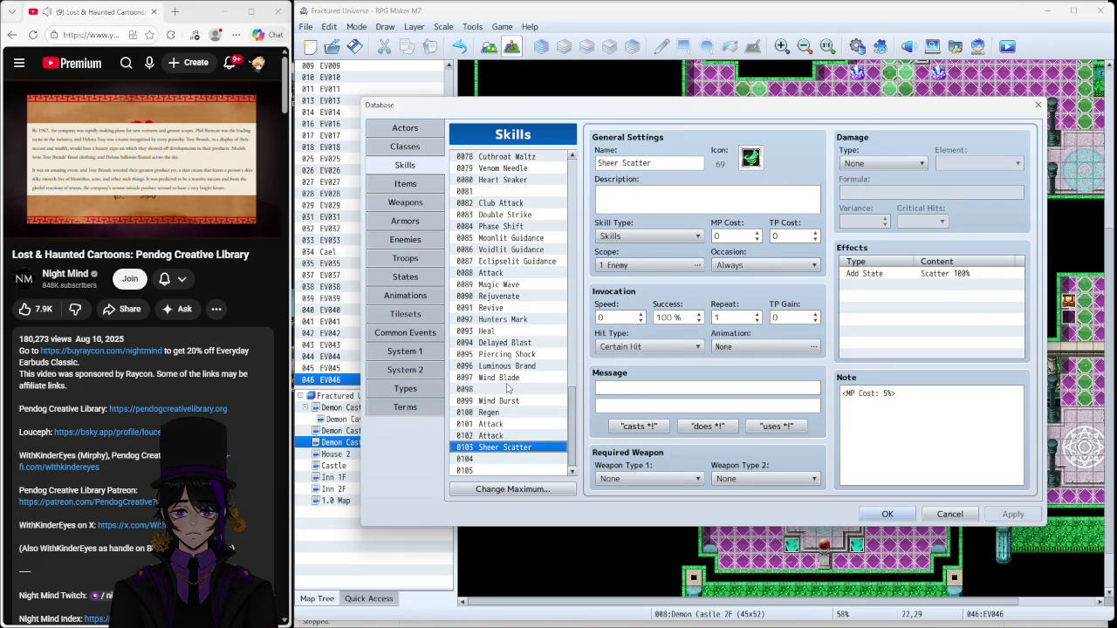
Step: Set Sheer Scatter's scope to Random Enemies with a count of 4
{"action": "left_click", "coordinate": [514, 379]}
{"action": "left_click", "coordinate": [635, 263]}
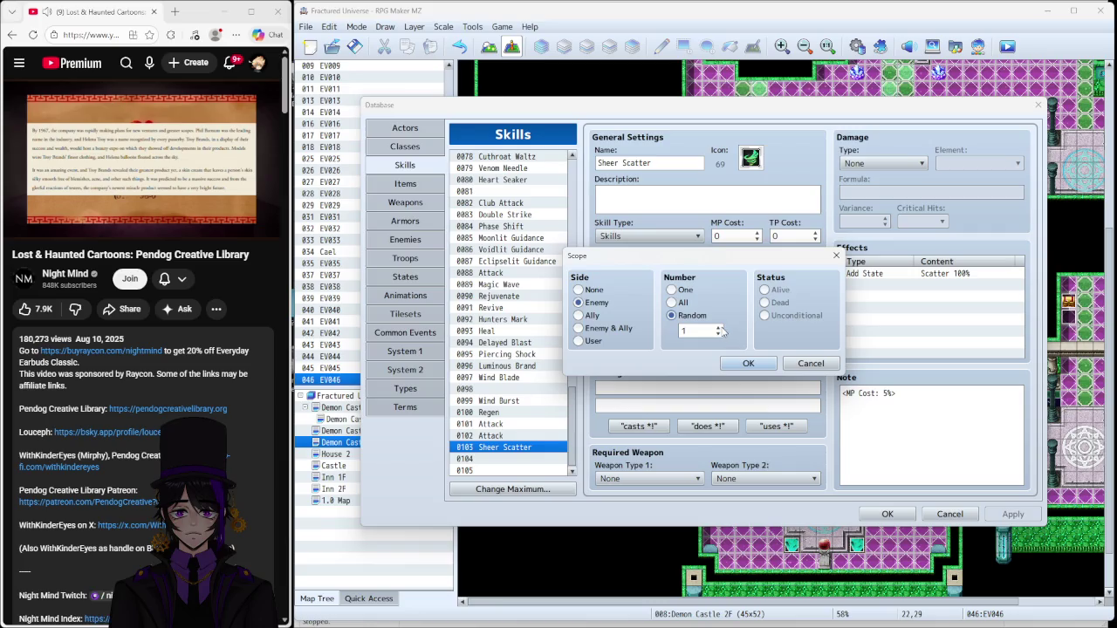
{"action": "left_click", "coordinate": [719, 328]}
{"action": "left_click", "coordinate": [719, 328]}
{"action": "left_click", "coordinate": [718, 328]}
{"action": "left_click", "coordinate": [747, 363]}
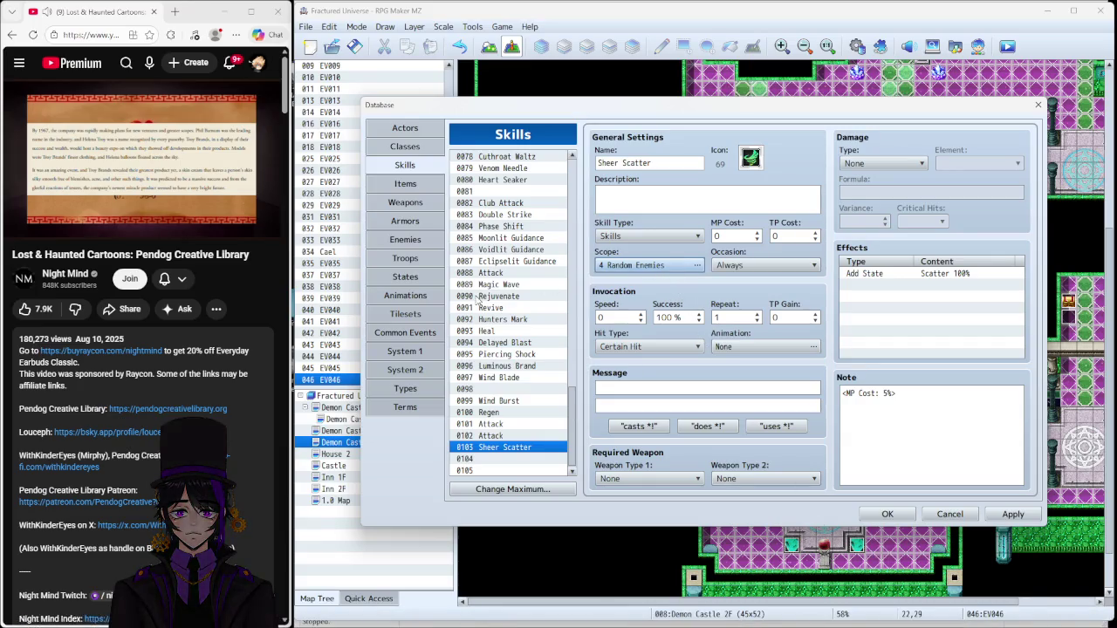
Step: In States, set Scatter's HP Regeneration trait to -3%
{"action": "left_click", "coordinate": [399, 279]}
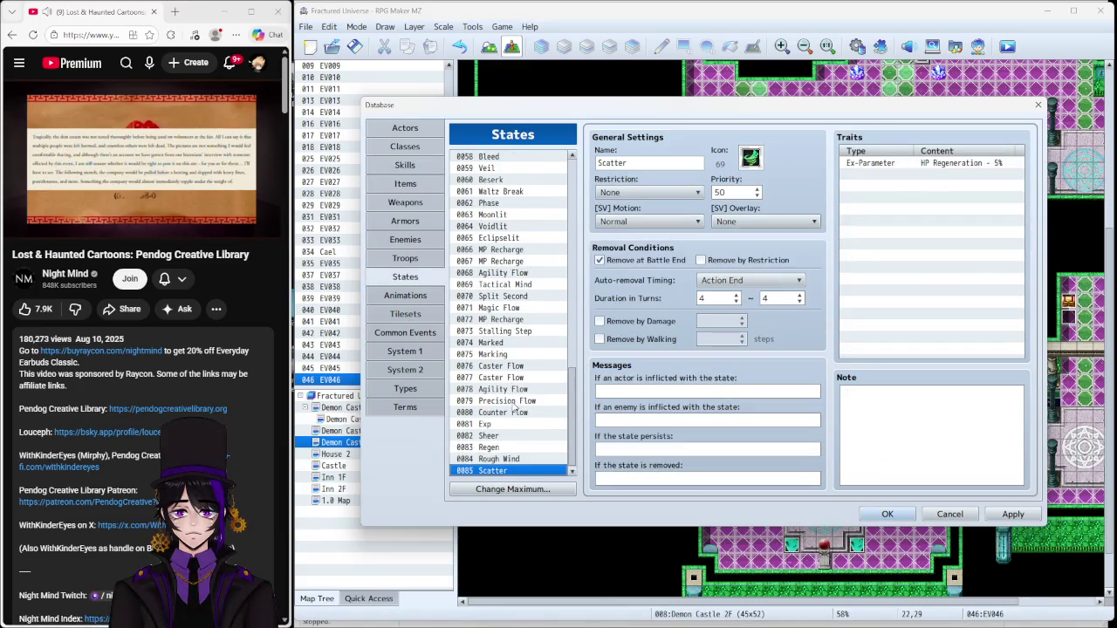
{"action": "right_click", "coordinate": [887, 166]}
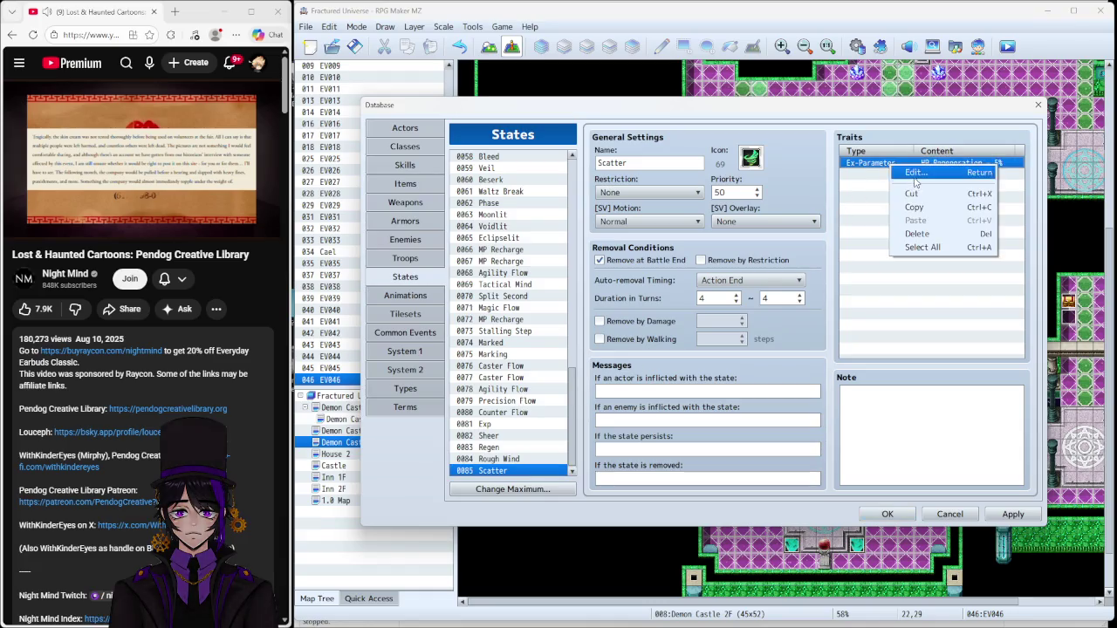
{"action": "left_click", "coordinate": [911, 175]}
{"action": "type", "text": "3"}
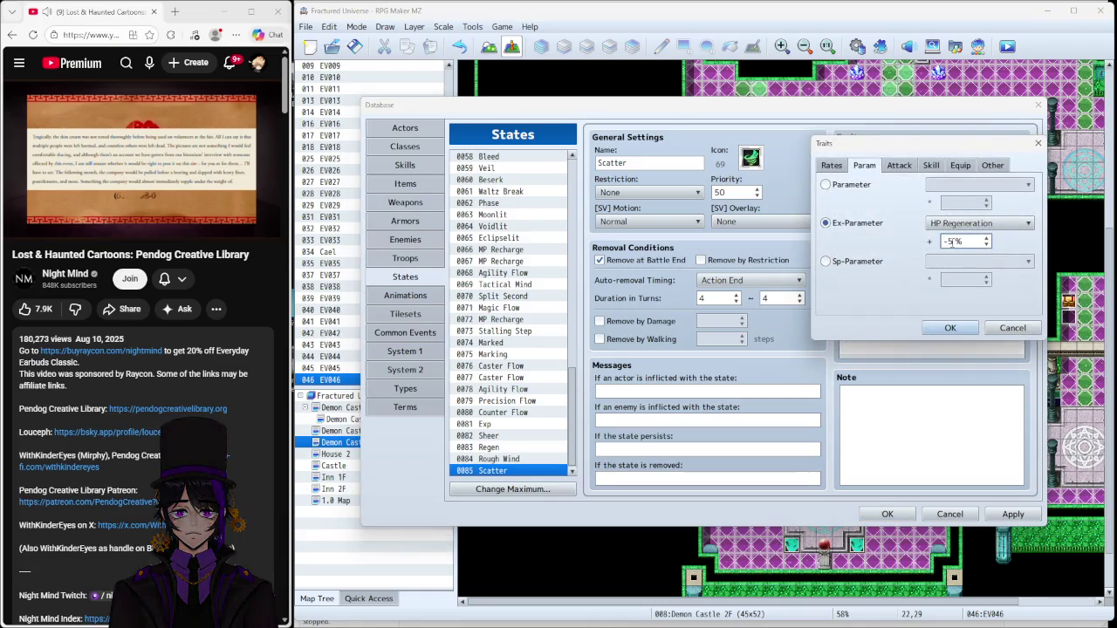
{"action": "left_click", "coordinate": [950, 328]}
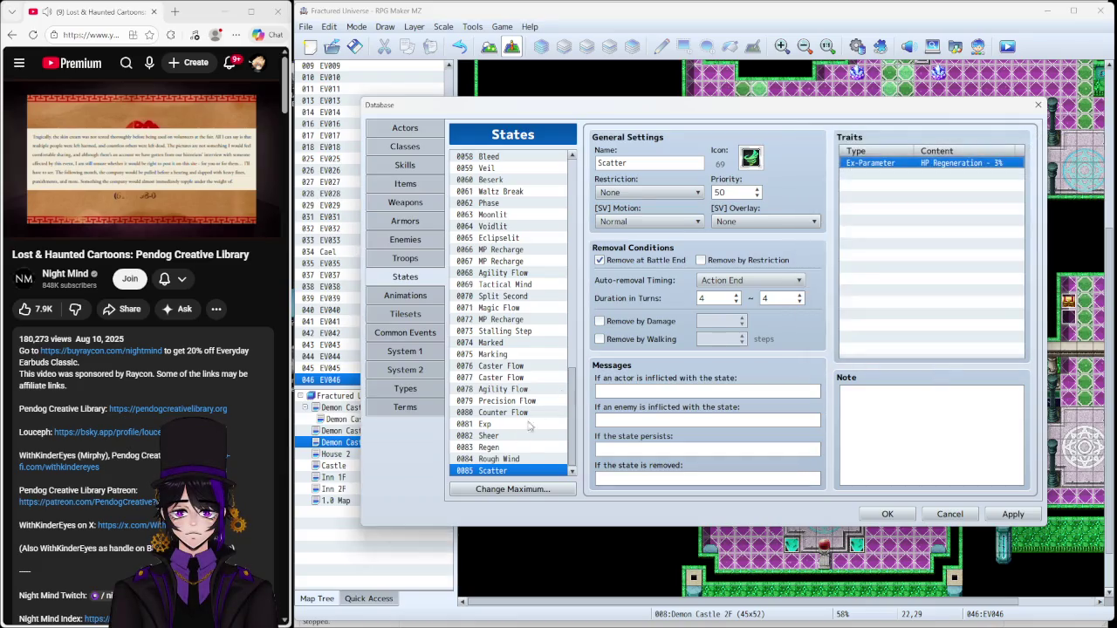
Step: Change Rough Wind's HP Regeneration trait from -4% to -3%
{"action": "left_click", "coordinate": [499, 460]}
{"action": "left_click", "coordinate": [859, 164]}
{"action": "right_click", "coordinate": [859, 164]}
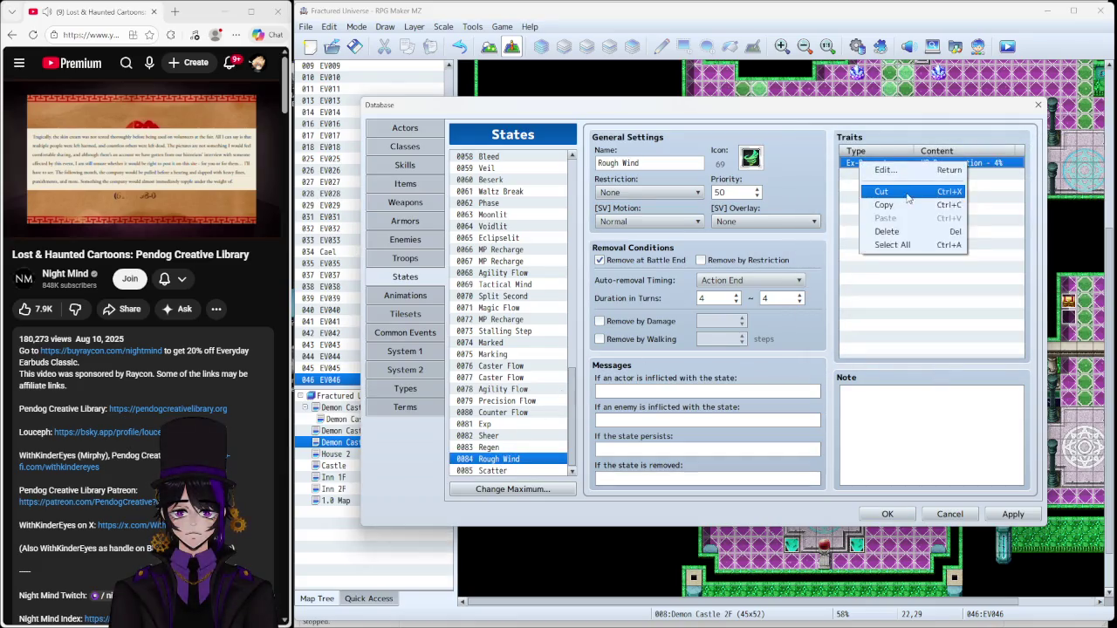
{"action": "left_click", "coordinate": [872, 174]}
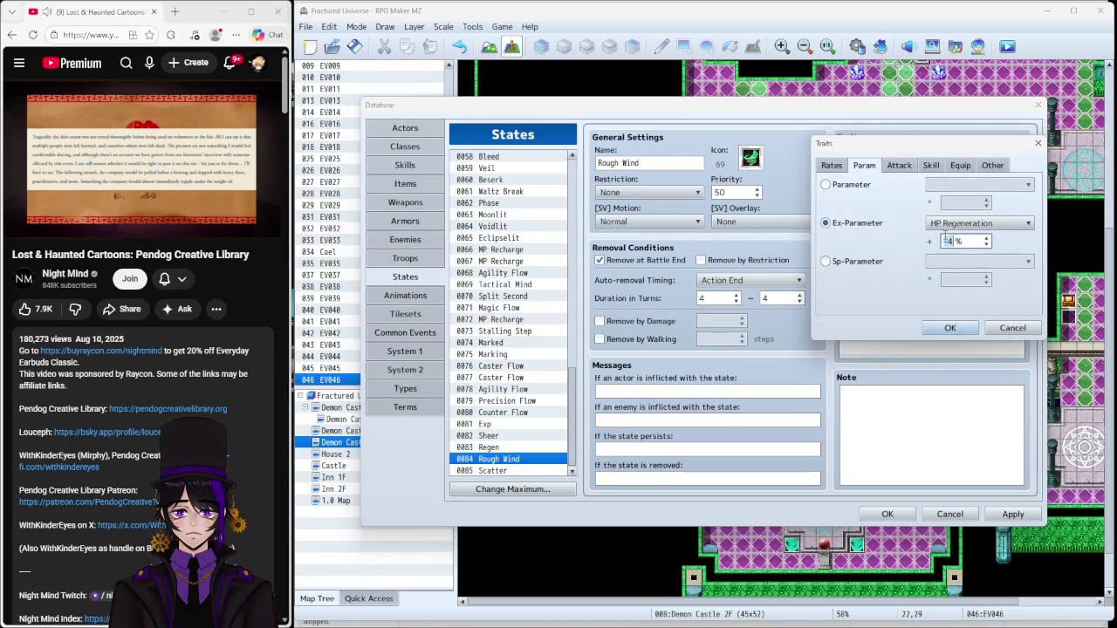
{"action": "key", "text": "BackSpace"}
{"action": "type", "text": "3"}
{"action": "left_click", "coordinate": [949, 328]}
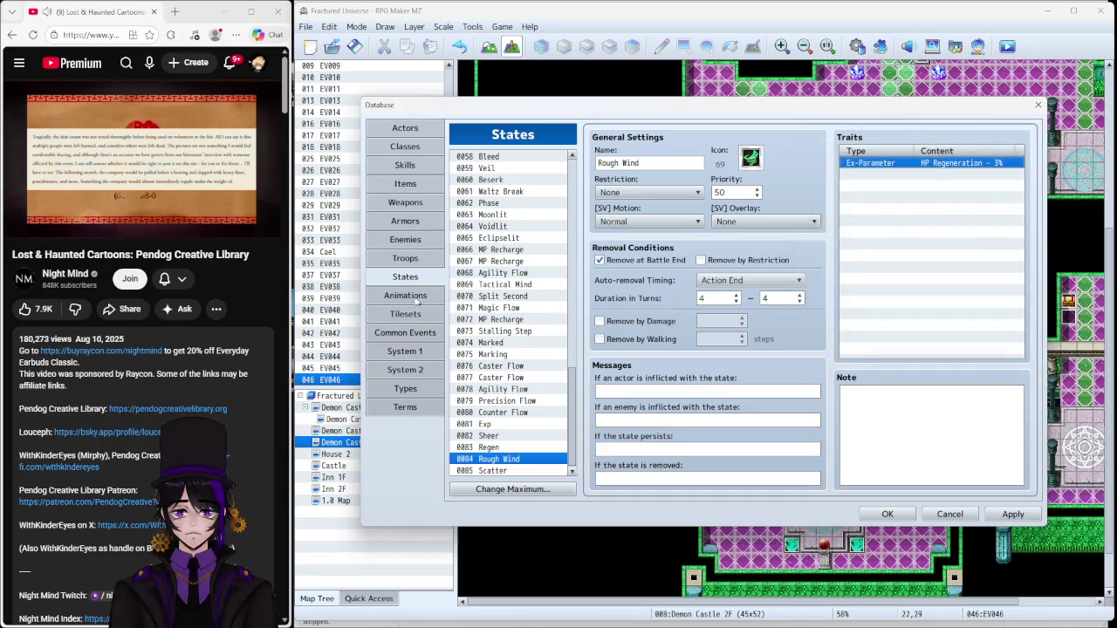
{"action": "left_click", "coordinate": [406, 166]}
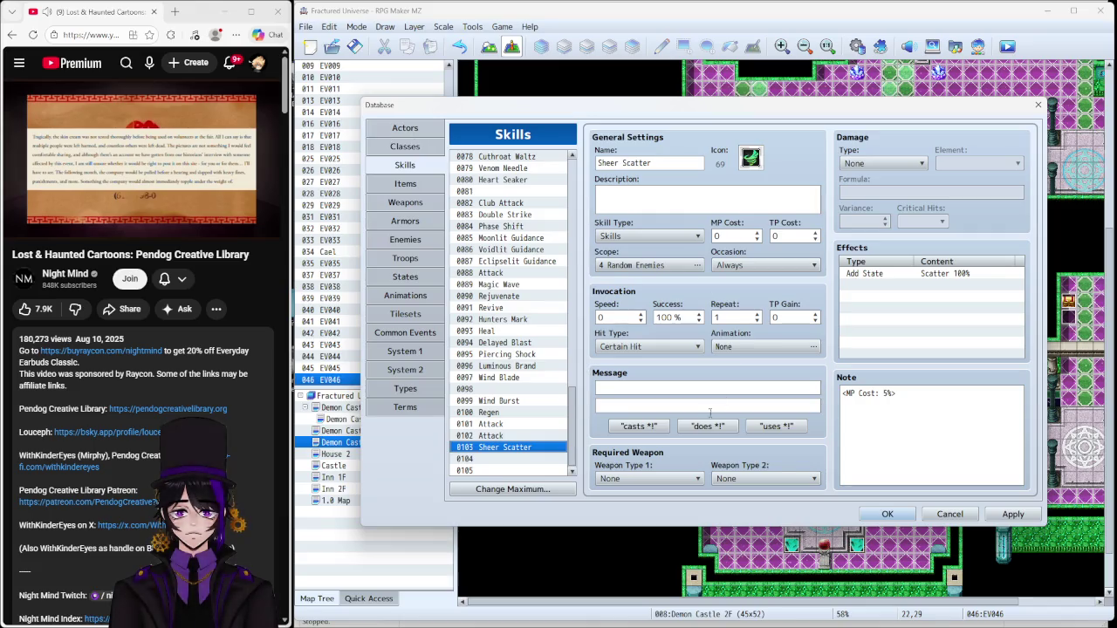
Step: Give the wind skills, starting with Sheer Scatter, the '%1 casts %2!' battle message
{"action": "left_click", "coordinate": [636, 426]}
{"action": "left_click", "coordinate": [522, 402]}
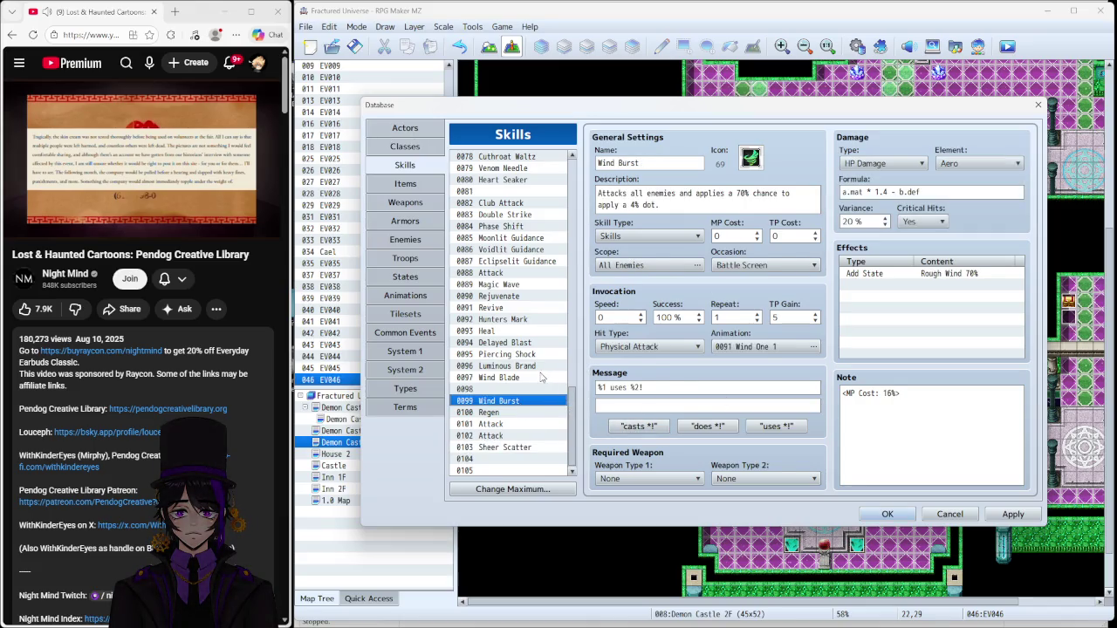
{"action": "left_click", "coordinate": [539, 377]}
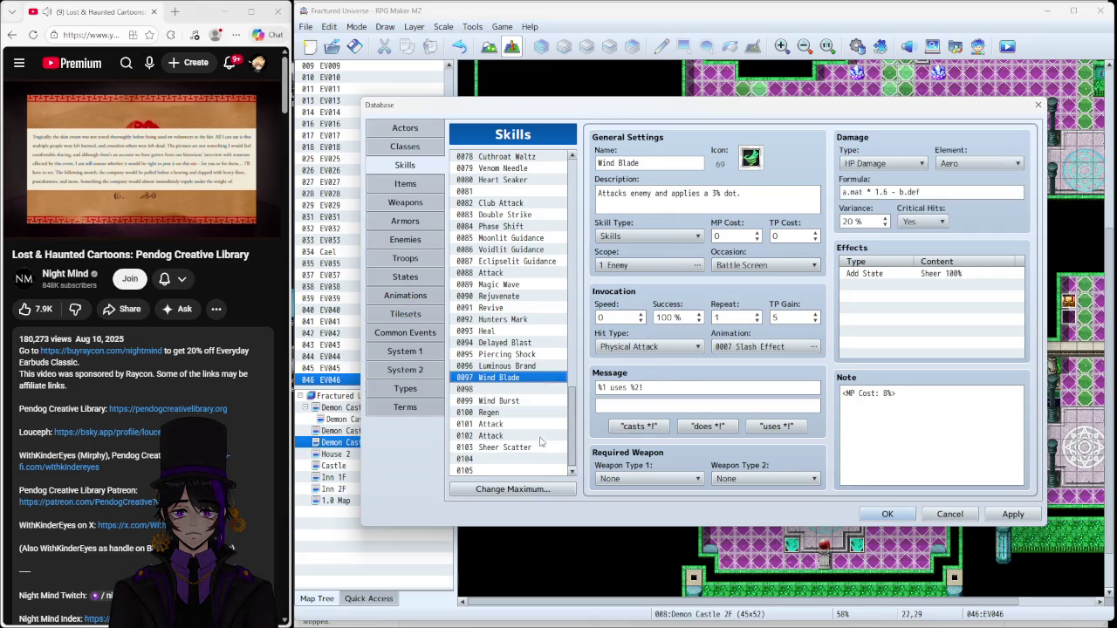
{"action": "left_click", "coordinate": [638, 425]}
{"action": "left_click", "coordinate": [498, 400]}
{"action": "left_click", "coordinate": [499, 377]}
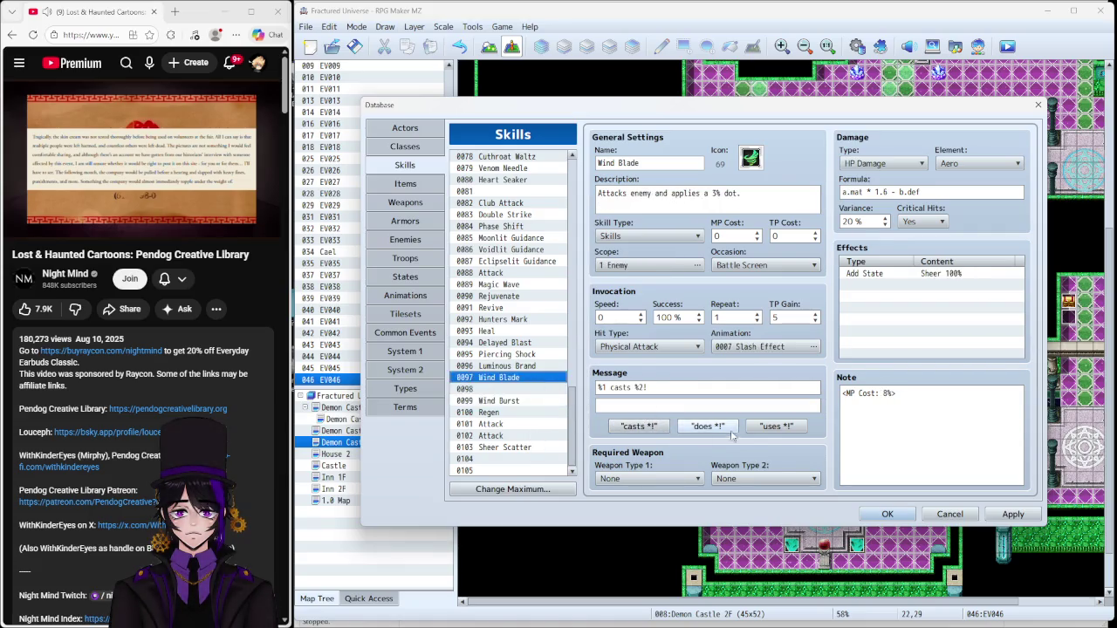
{"action": "left_click", "coordinate": [539, 403]}
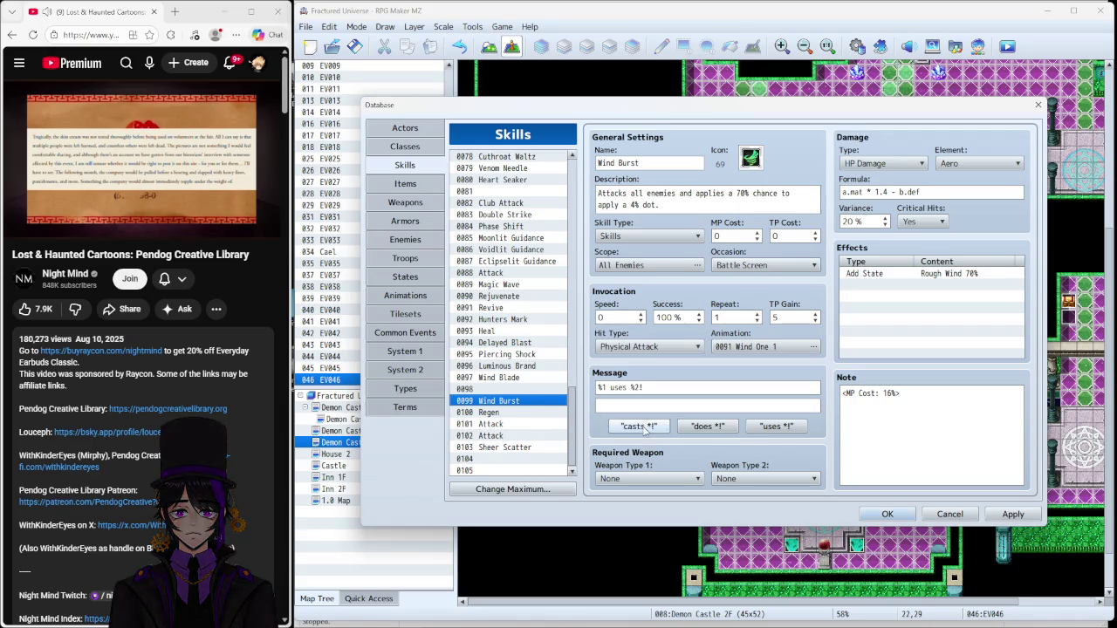
{"action": "left_click", "coordinate": [553, 448]}
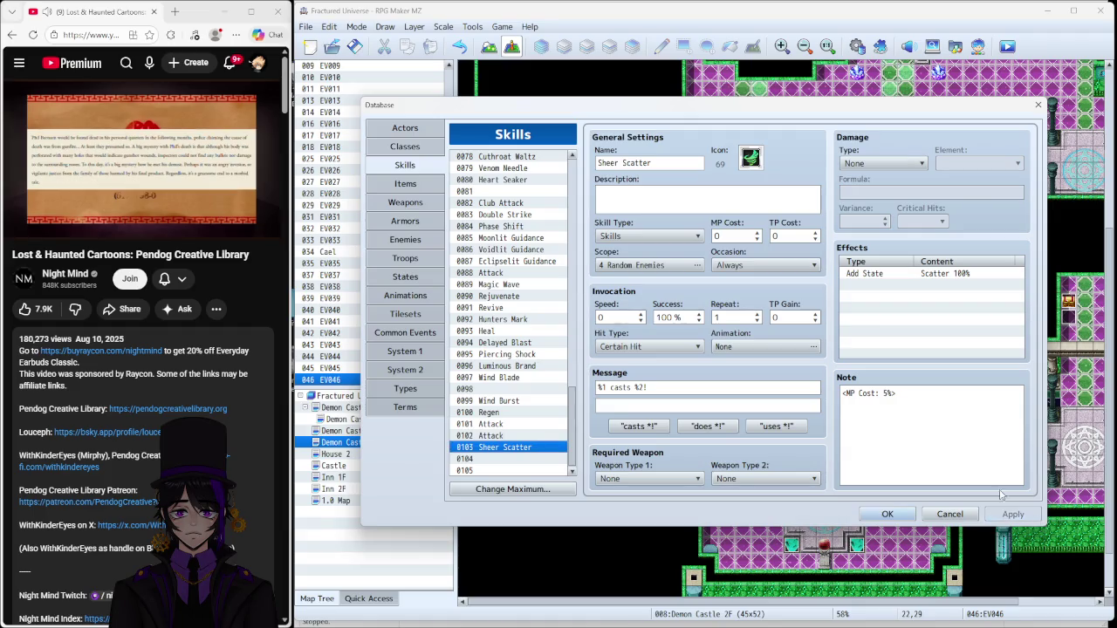
{"action": "left_click", "coordinate": [504, 402]}
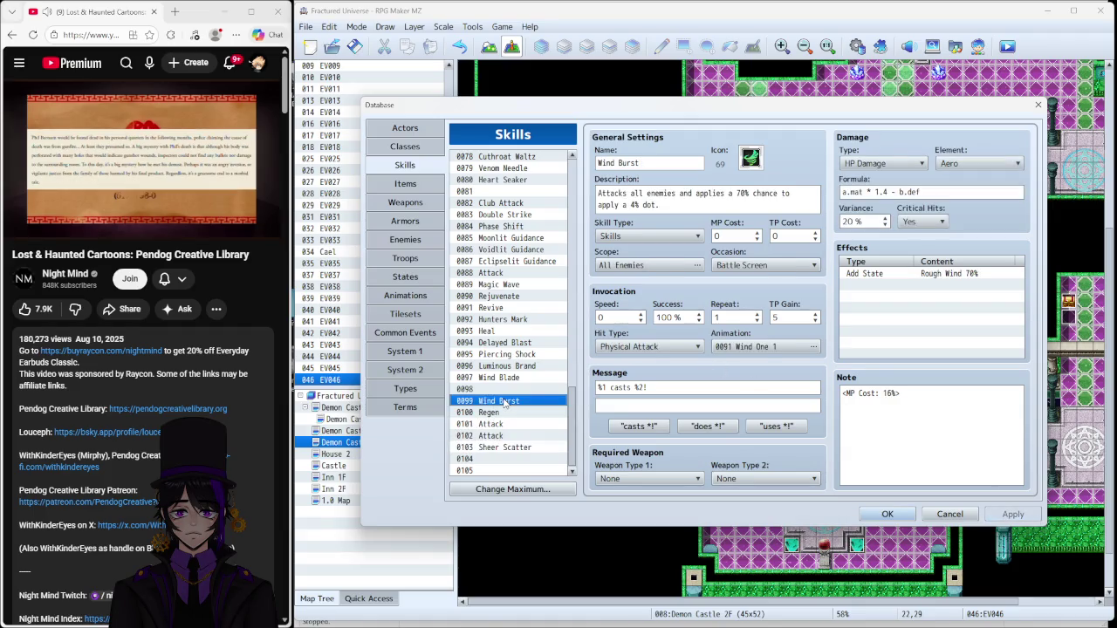
{"action": "left_click", "coordinate": [526, 448]}
Step: Set Sheer Scatter's hit type to Physical Attack and Wind Burst's to Magical Attack
{"action": "left_click", "coordinate": [689, 346]}
{"action": "left_click", "coordinate": [702, 367]}
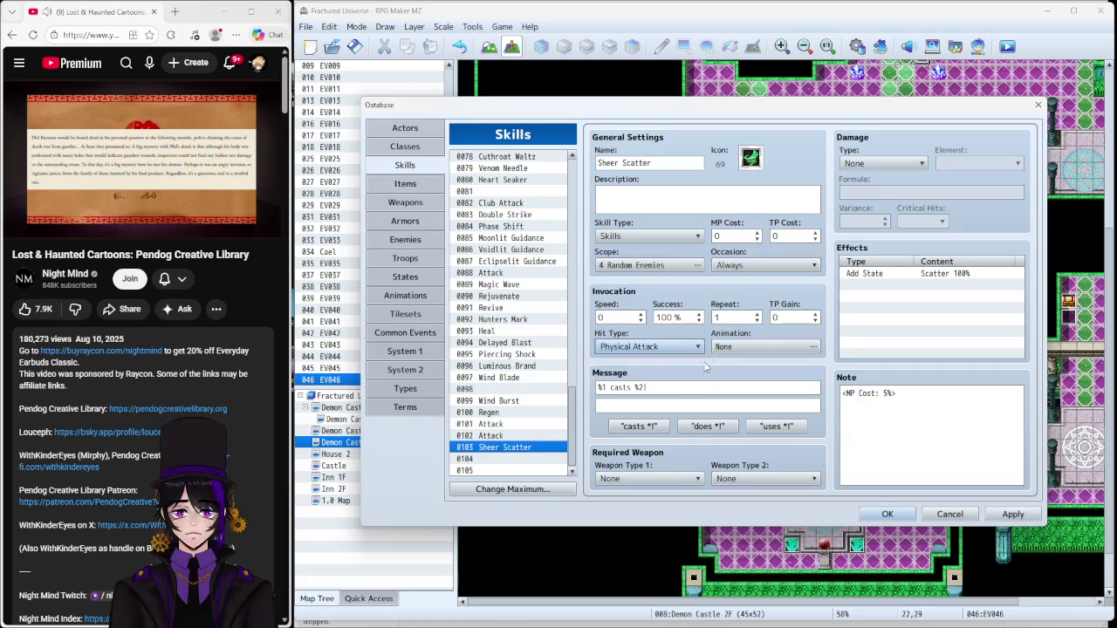
{"action": "left_click", "coordinate": [504, 401]}
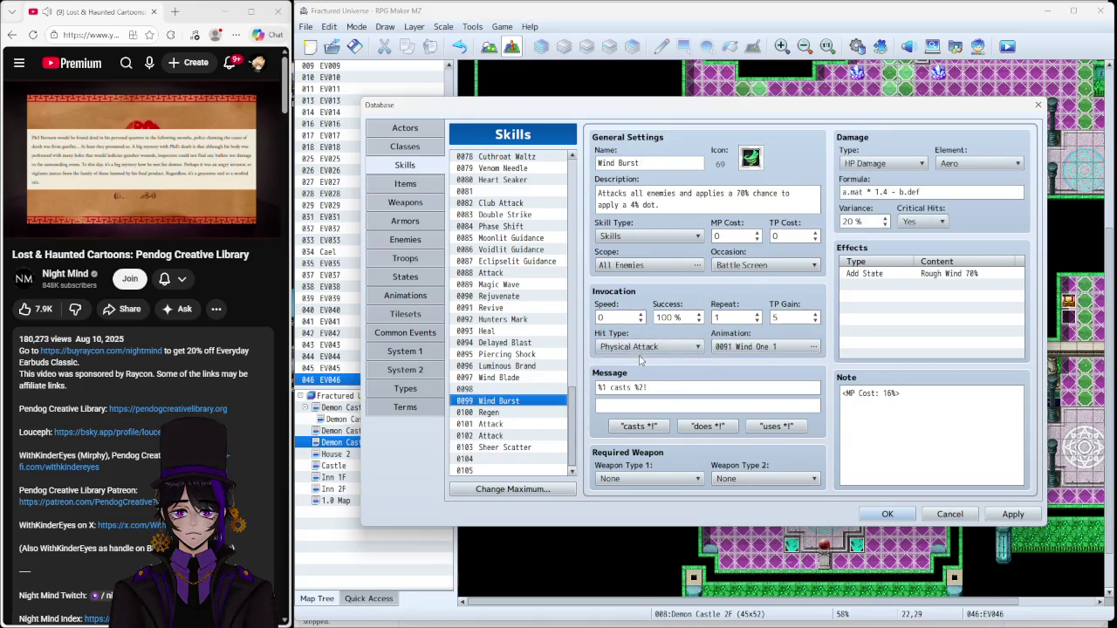
{"action": "left_click", "coordinate": [650, 347]}
{"action": "left_click", "coordinate": [621, 389]}
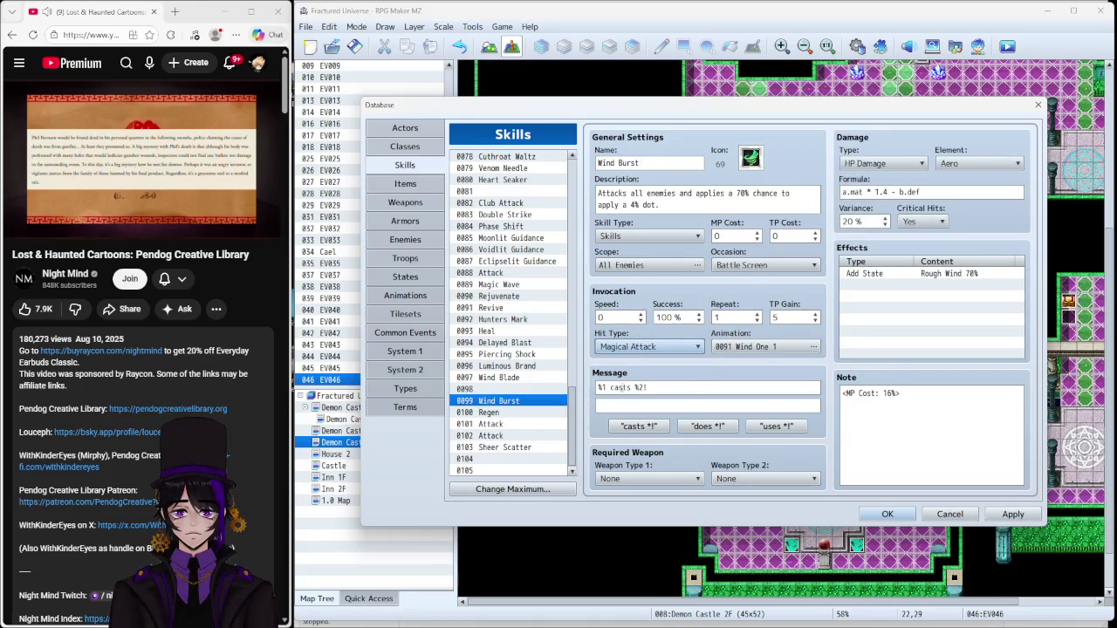
{"action": "left_click", "coordinate": [529, 378]}
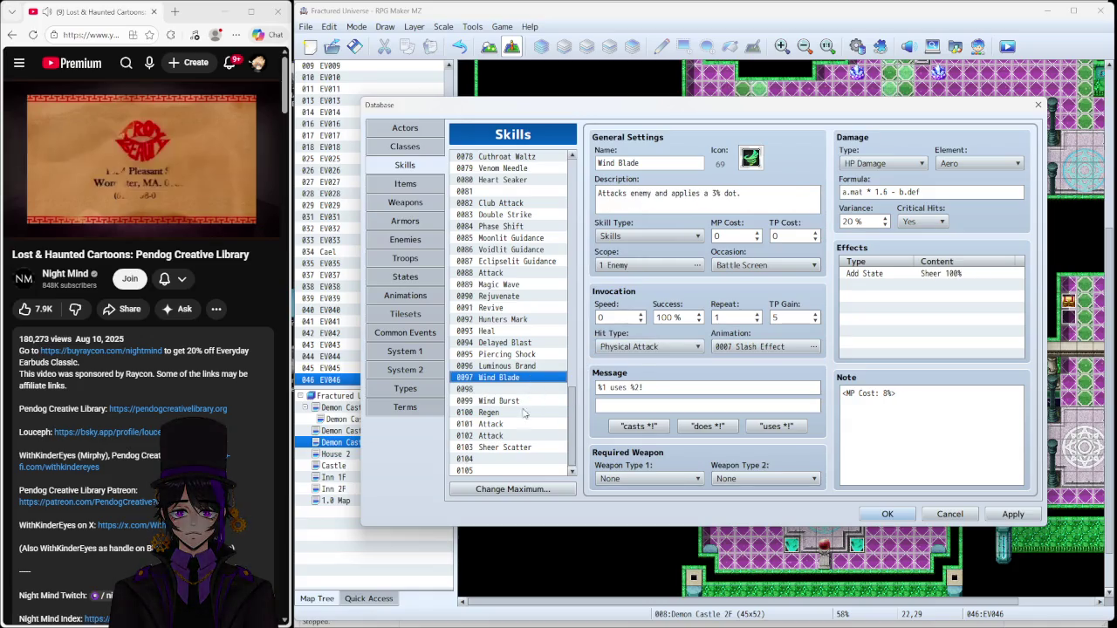
Step: Make Sheer Scatter a Magical Attack using the 0091 Wind One 1 animation
{"action": "left_click", "coordinate": [505, 447]}
{"action": "left_click", "coordinate": [650, 346]}
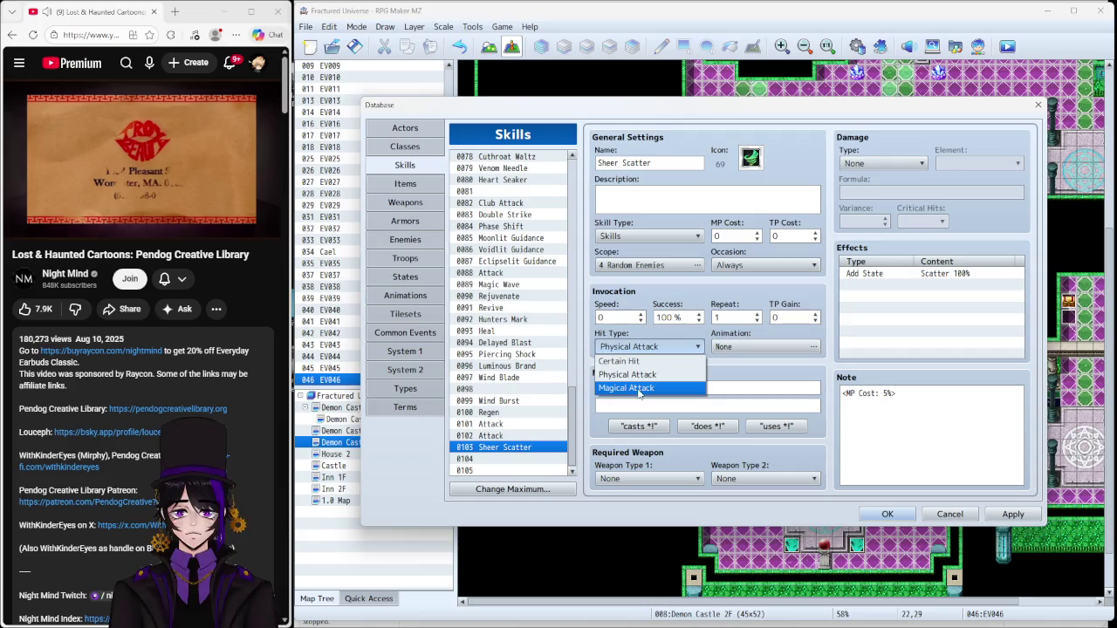
{"action": "left_click", "coordinate": [621, 389]}
{"action": "left_click", "coordinate": [759, 346]}
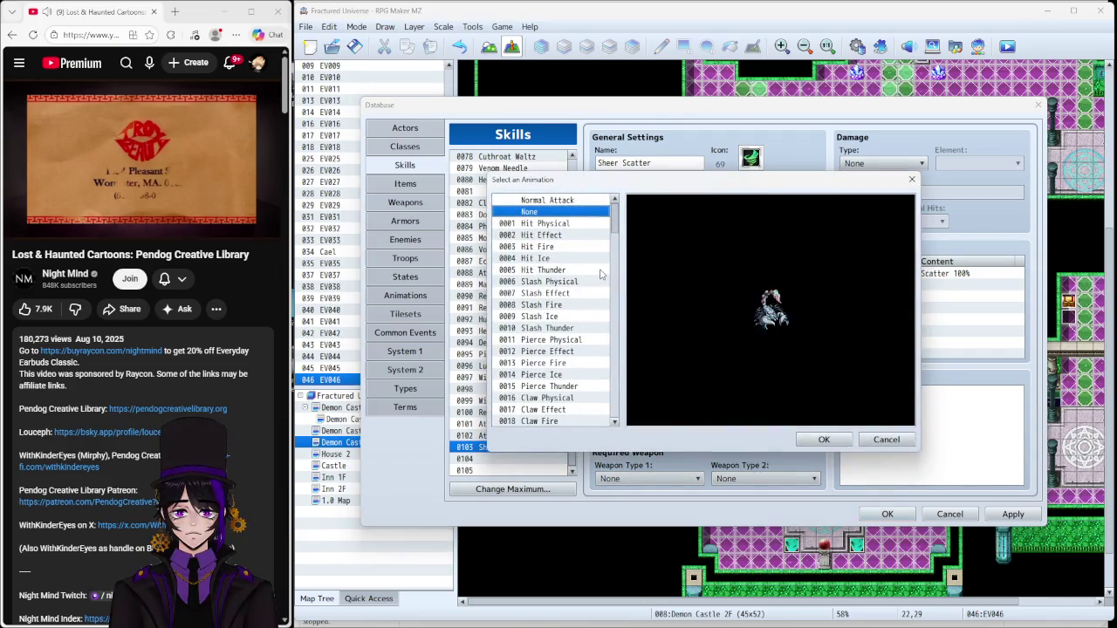
{"action": "scroll", "coordinate": [600, 274], "scroll_direction": "down", "scroll_amount": 5}
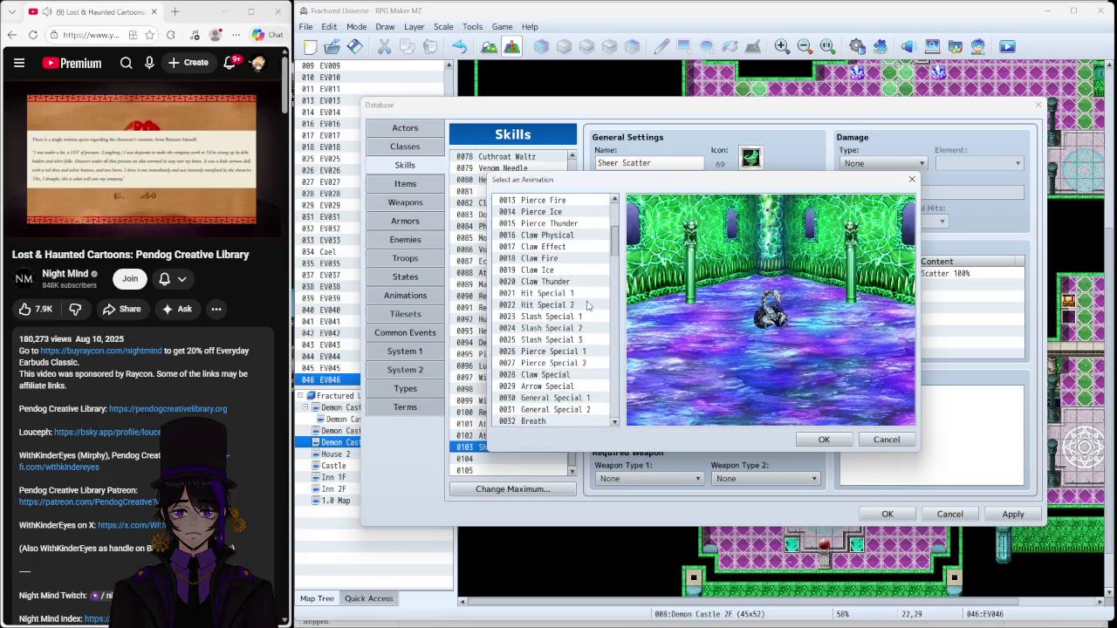
{"action": "scroll", "coordinate": [588, 305], "scroll_direction": "down", "scroll_amount": 1}
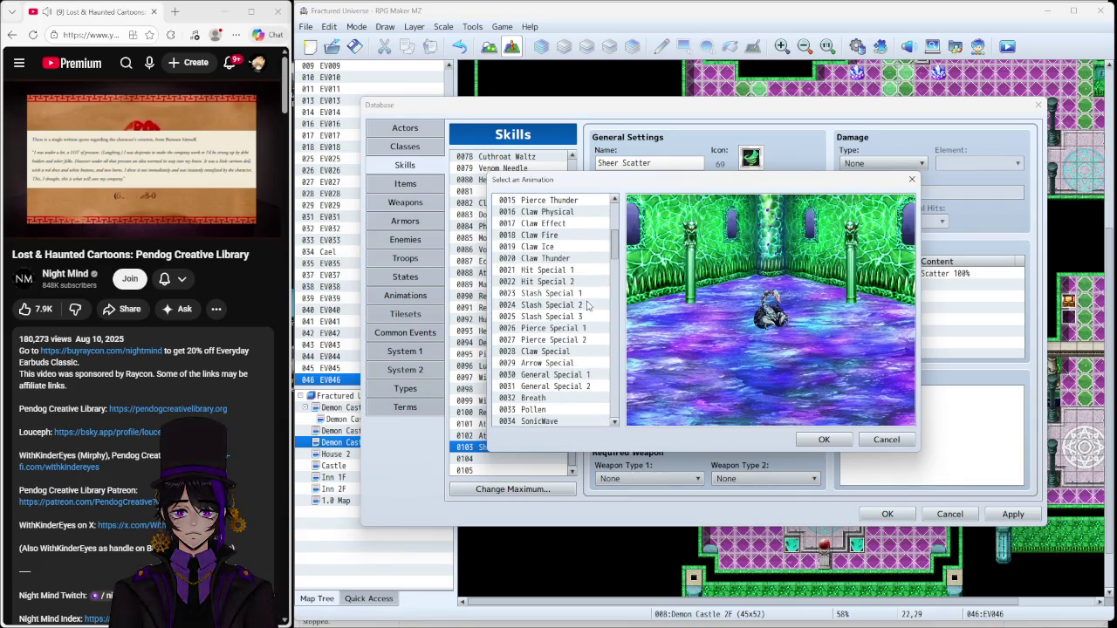
{"action": "scroll", "coordinate": [588, 305], "scroll_direction": "down", "scroll_amount": 6}
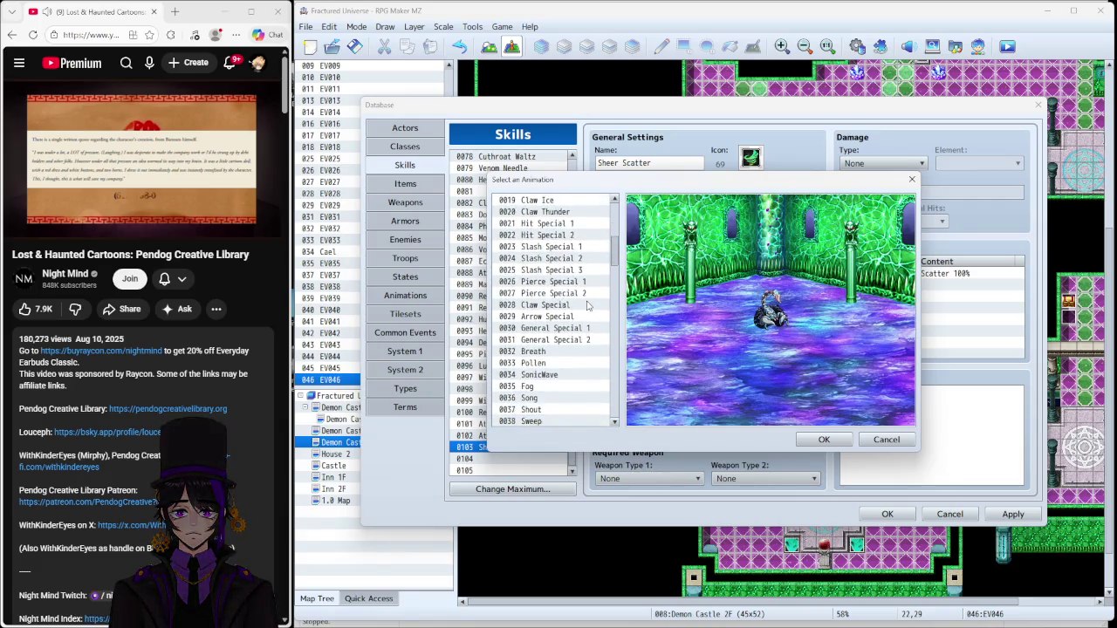
{"action": "scroll", "coordinate": [587, 314], "scroll_direction": "down", "scroll_amount": 7}
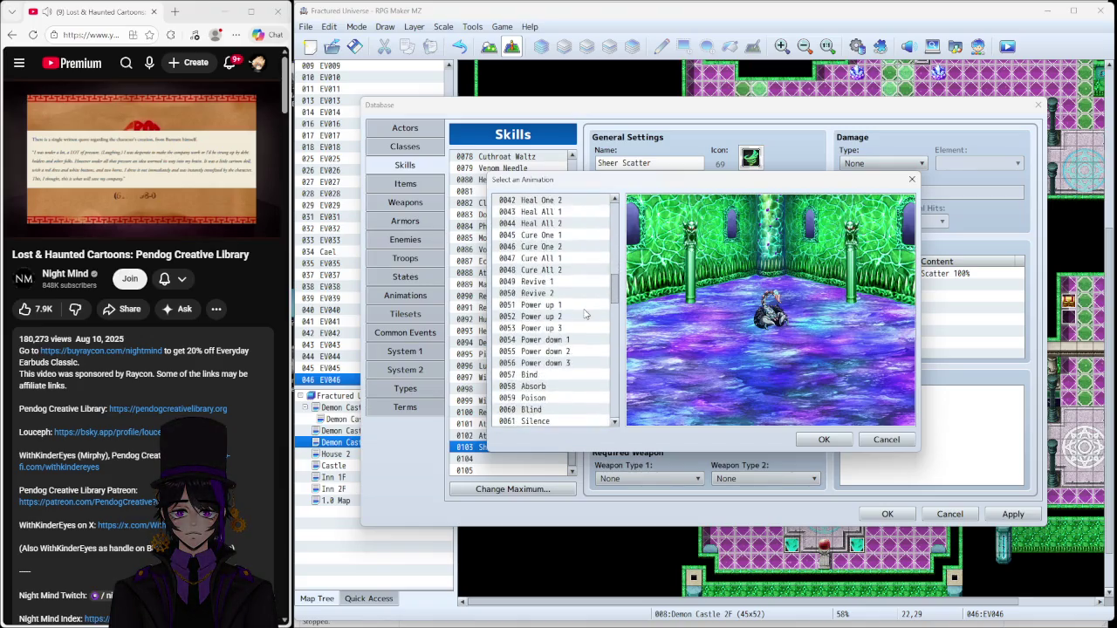
{"action": "scroll", "coordinate": [585, 314], "scroll_direction": "down", "scroll_amount": 7}
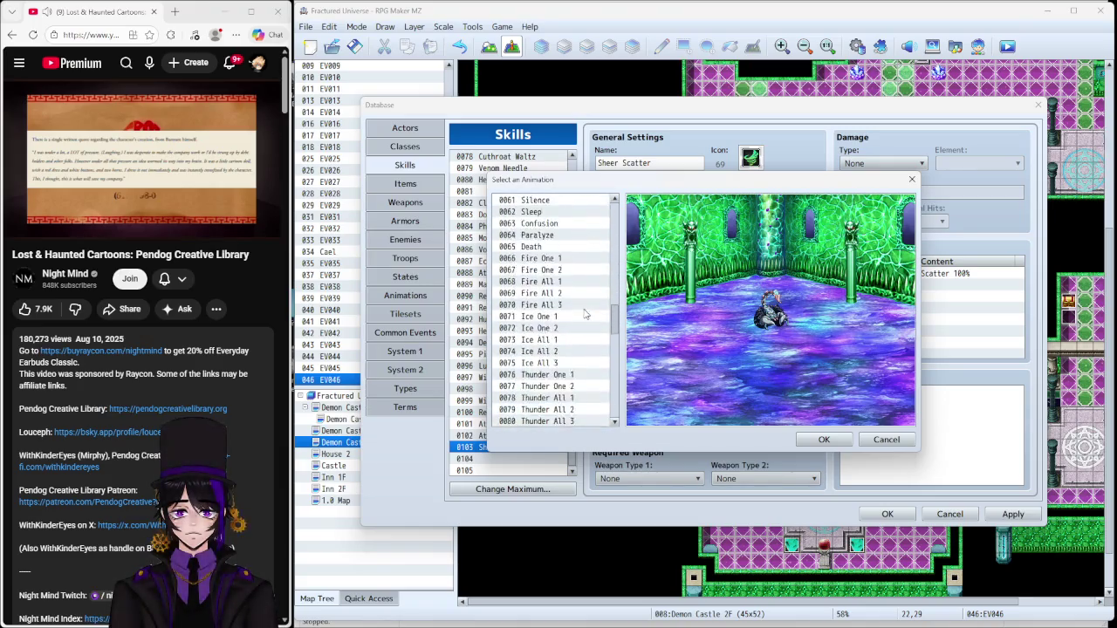
{"action": "scroll", "coordinate": [584, 332], "scroll_direction": "down", "scroll_amount": 1}
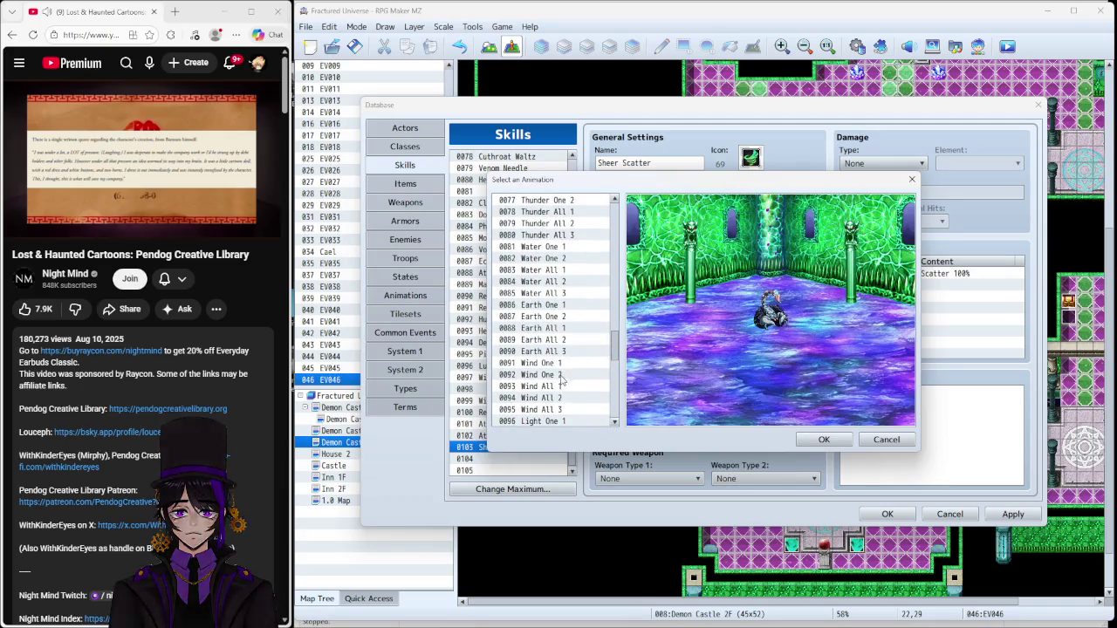
{"action": "left_click", "coordinate": [820, 439]}
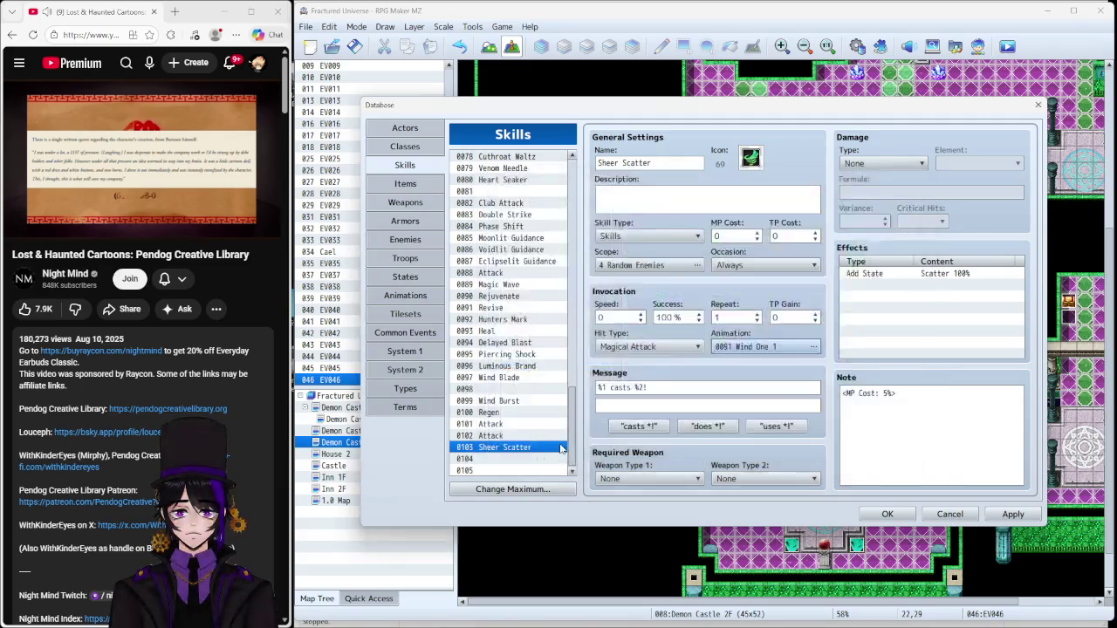
Step: Preview Wind One 2 against Wind One 1 and keep Wind One 1 for Sheer Scatter
{"action": "left_click", "coordinate": [504, 401]}
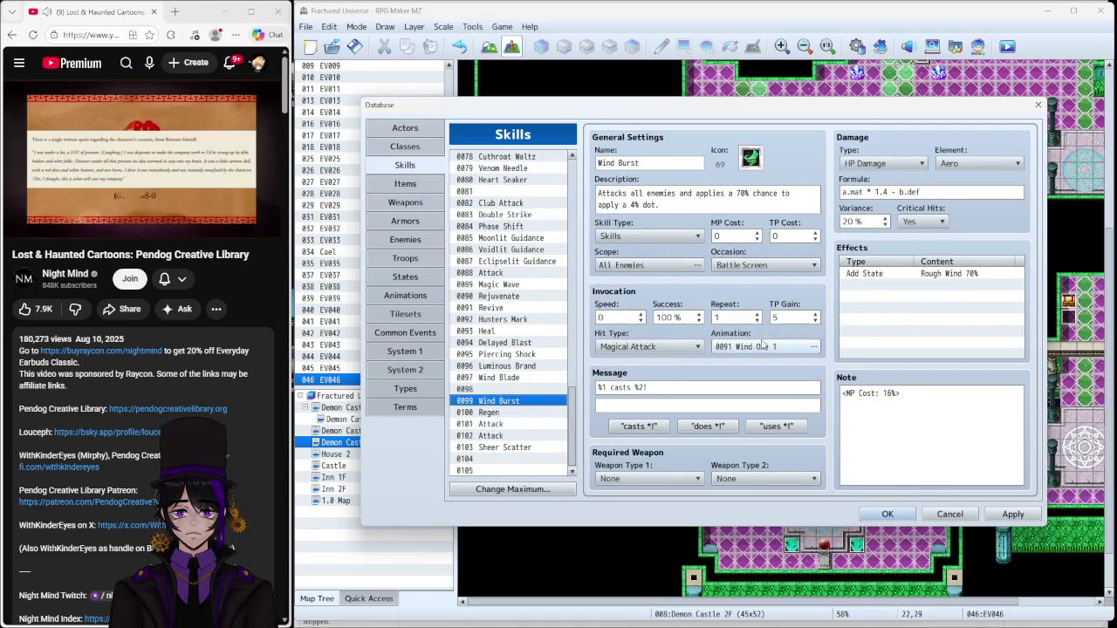
{"action": "left_click", "coordinate": [505, 446]}
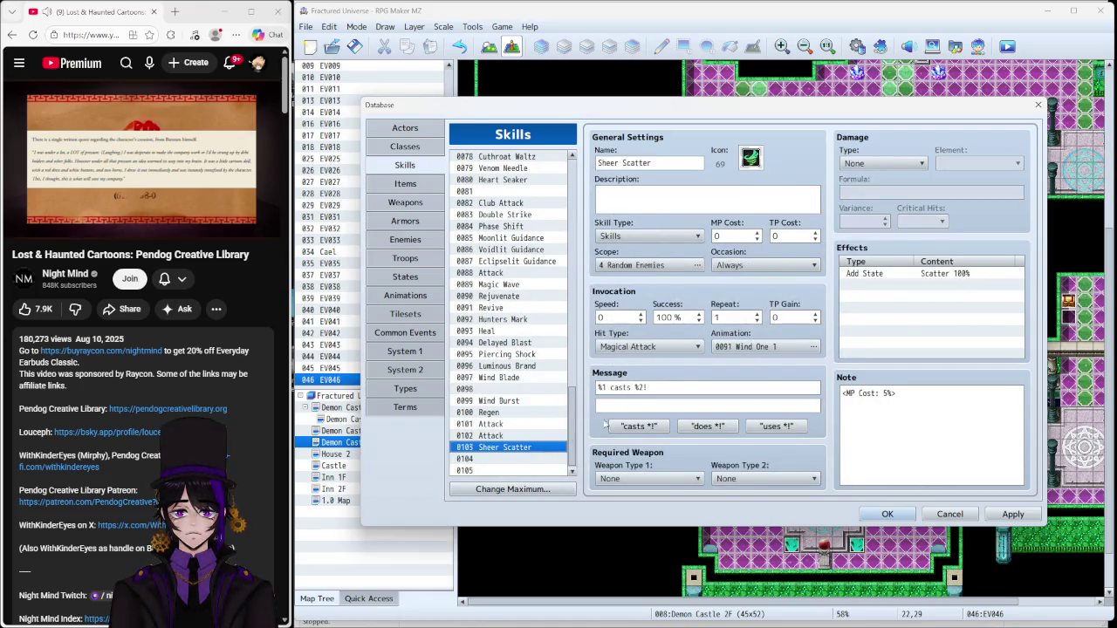
{"action": "left_click", "coordinate": [759, 346]}
{"action": "left_click", "coordinate": [560, 322]}
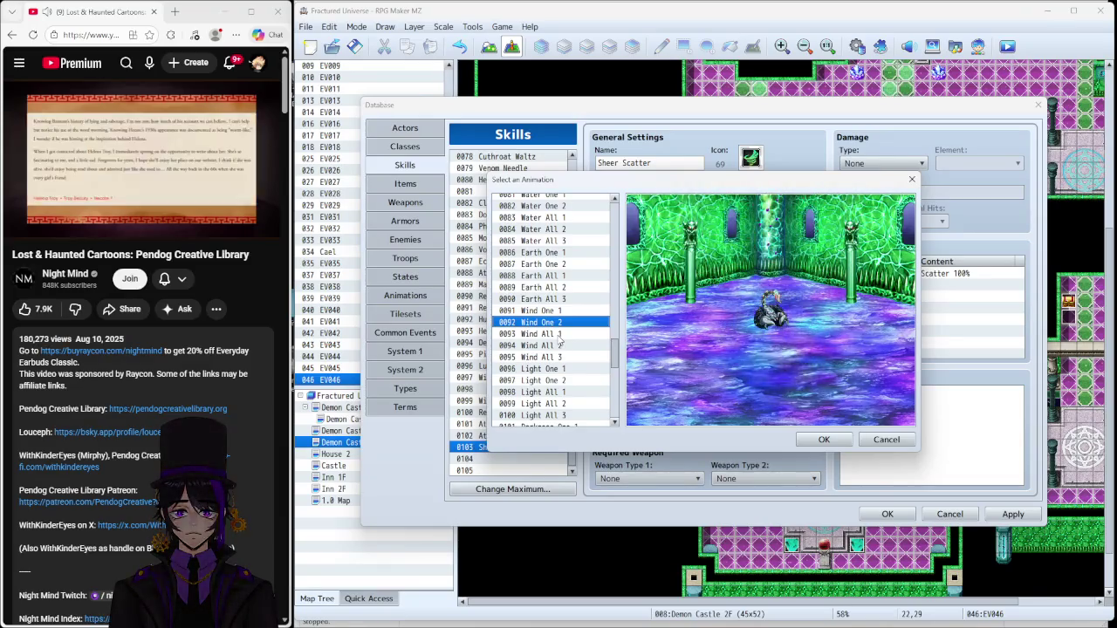
{"action": "left_click", "coordinate": [560, 312]}
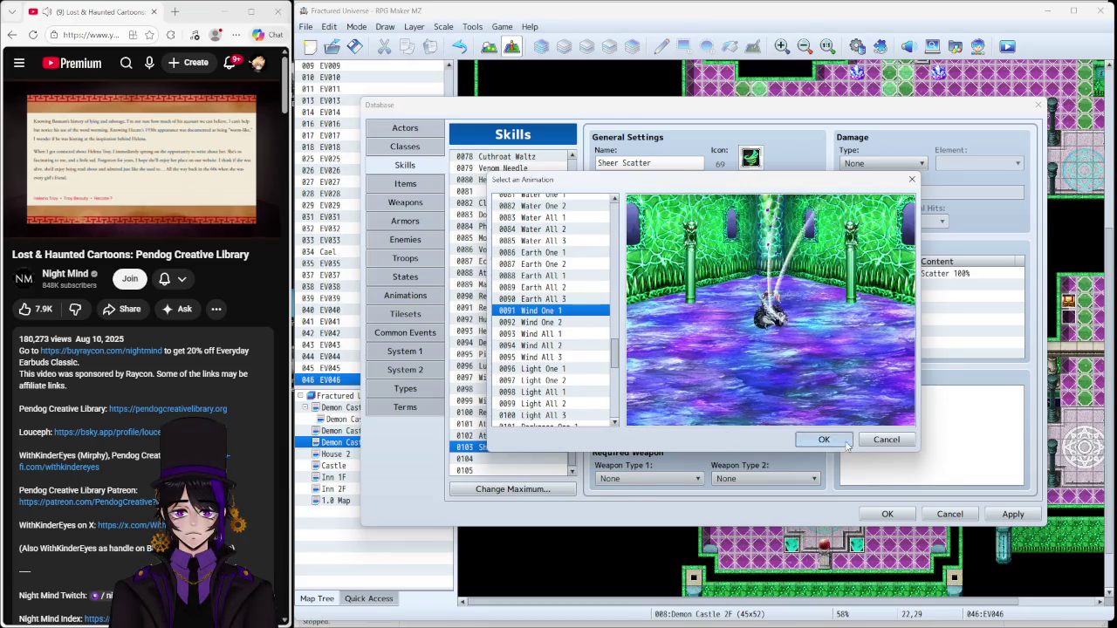
{"action": "left_click", "coordinate": [825, 439]}
{"action": "left_click", "coordinate": [522, 400]}
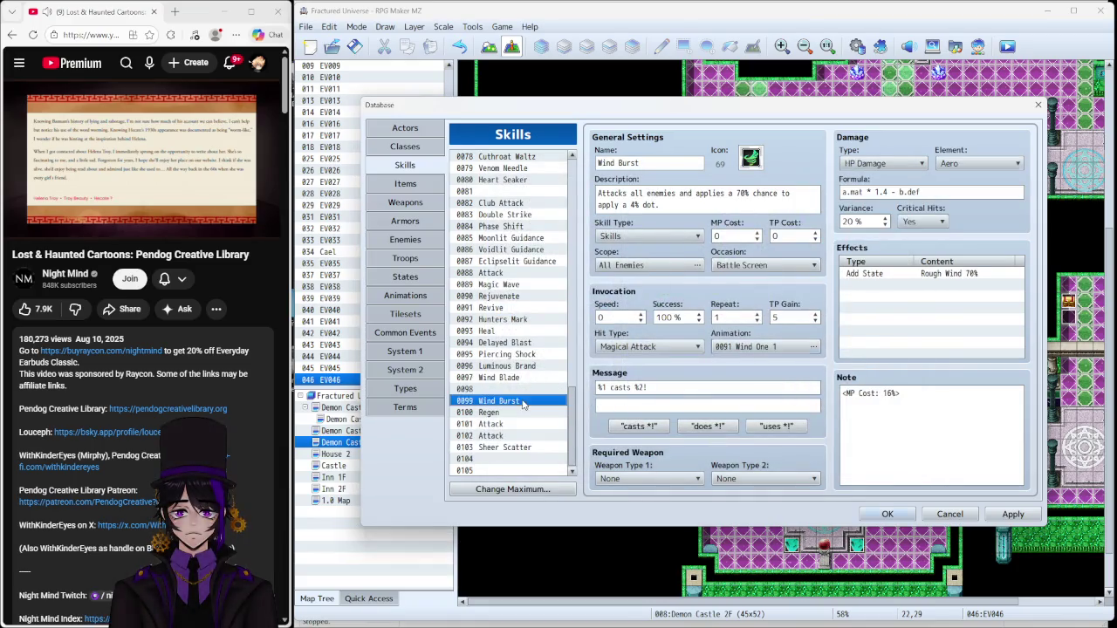
Step: Give Wind Burst the 0093 Wind All 1 animation and apply the skill changes
{"action": "left_click", "coordinate": [759, 347]}
{"action": "left_click", "coordinate": [565, 333]}
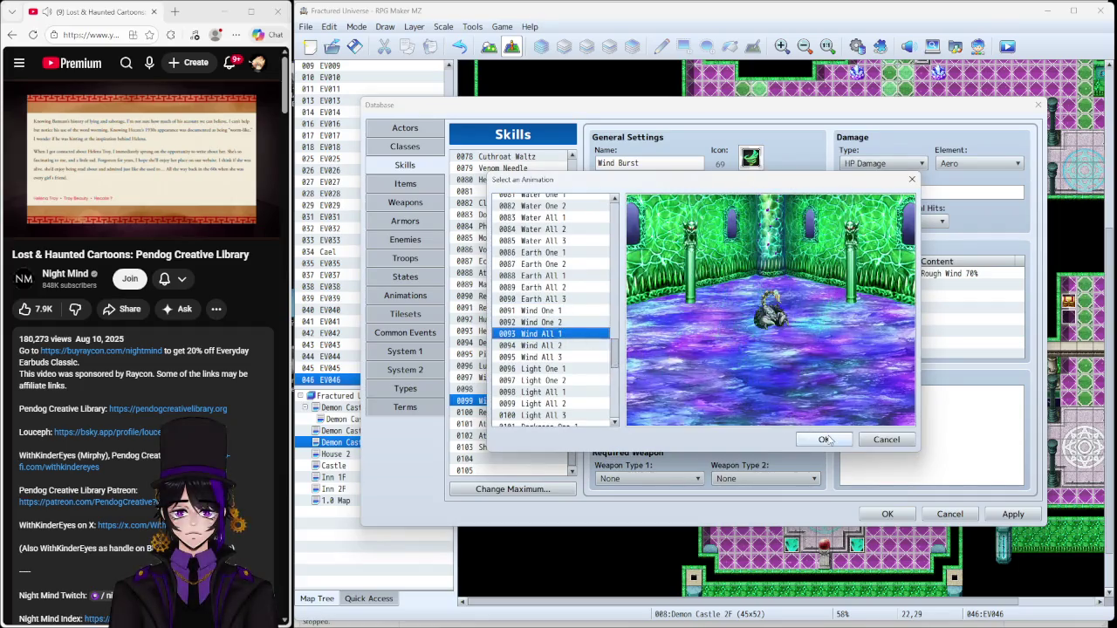
{"action": "left_click", "coordinate": [824, 438]}
{"action": "left_click", "coordinate": [1012, 515]}
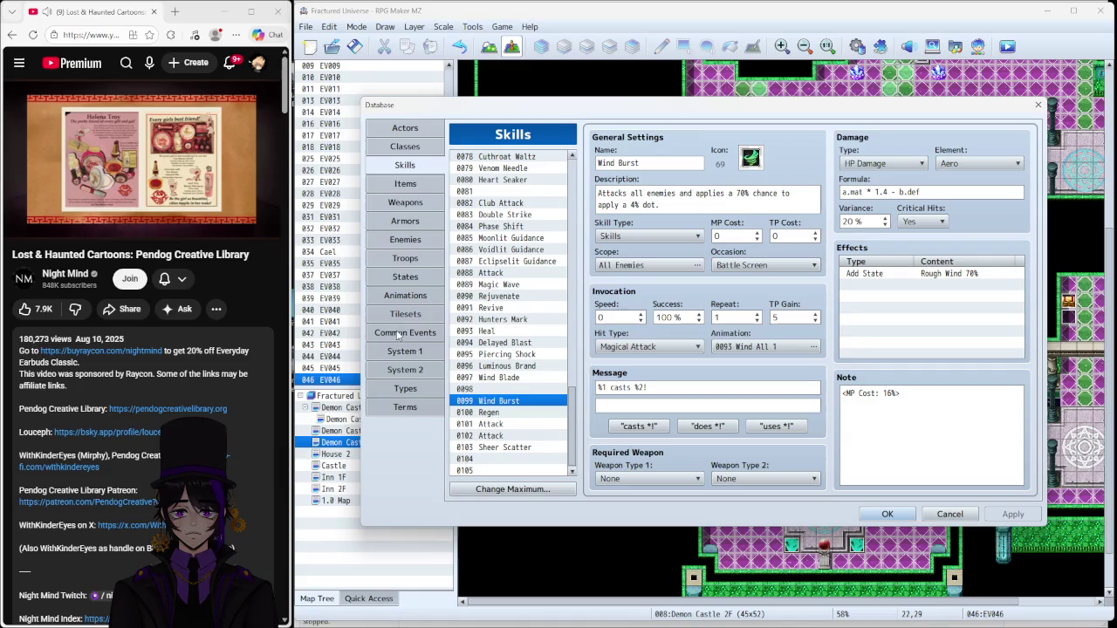
Step: Close the Database, select the Demon Castle 1F map, and reopen the Database with F9
{"action": "left_click", "coordinate": [886, 514]}
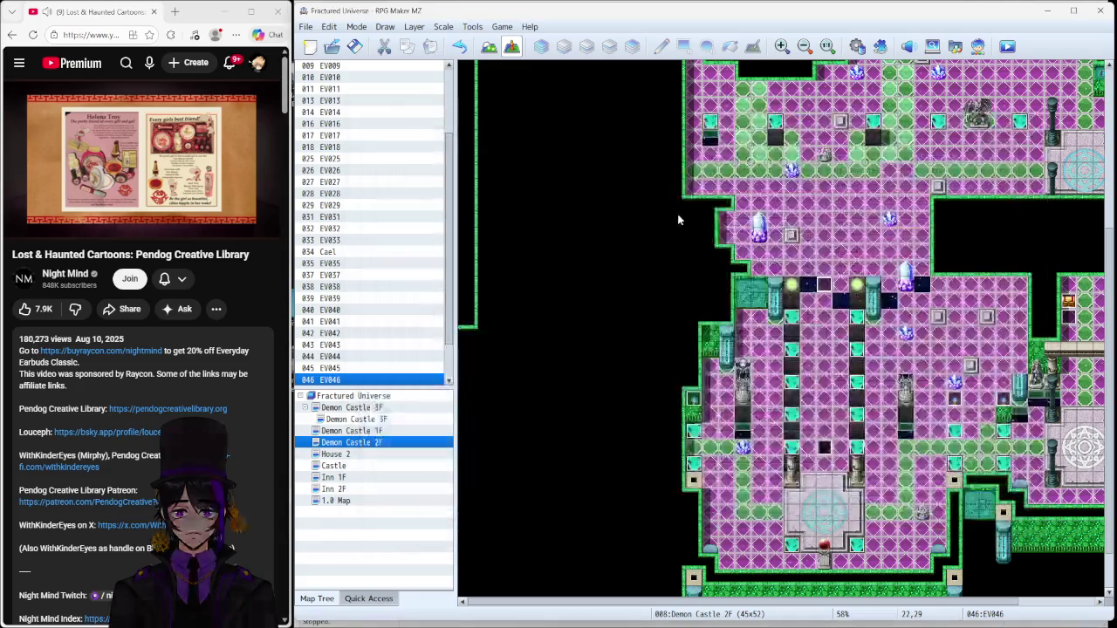
{"action": "mouse_move", "coordinate": [830, 621]}
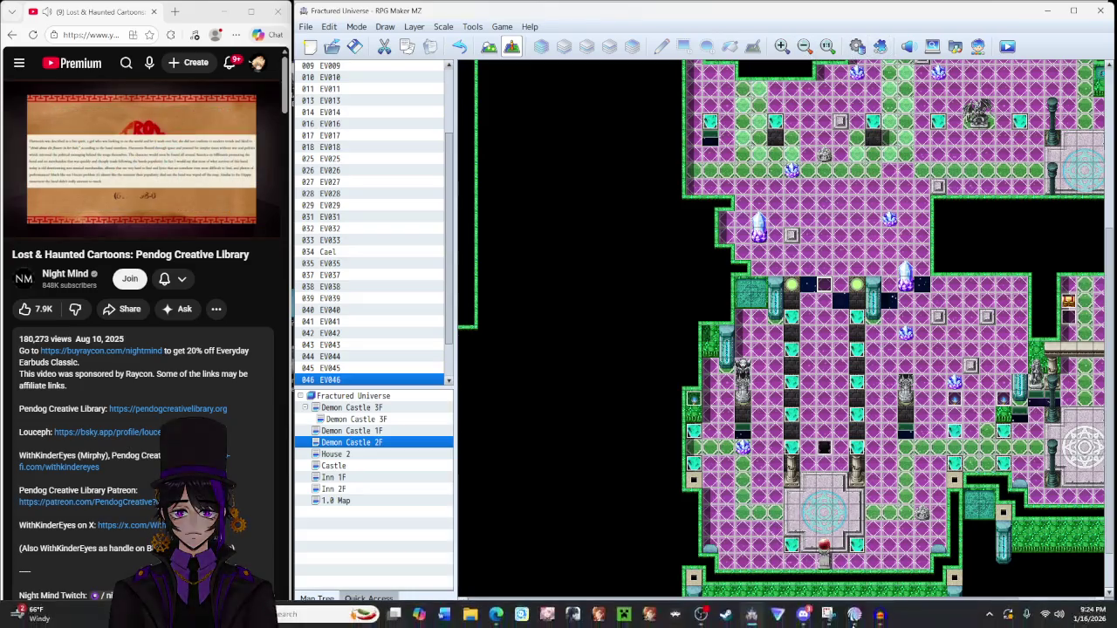
{"action": "mouse_move", "coordinate": [794, 625]}
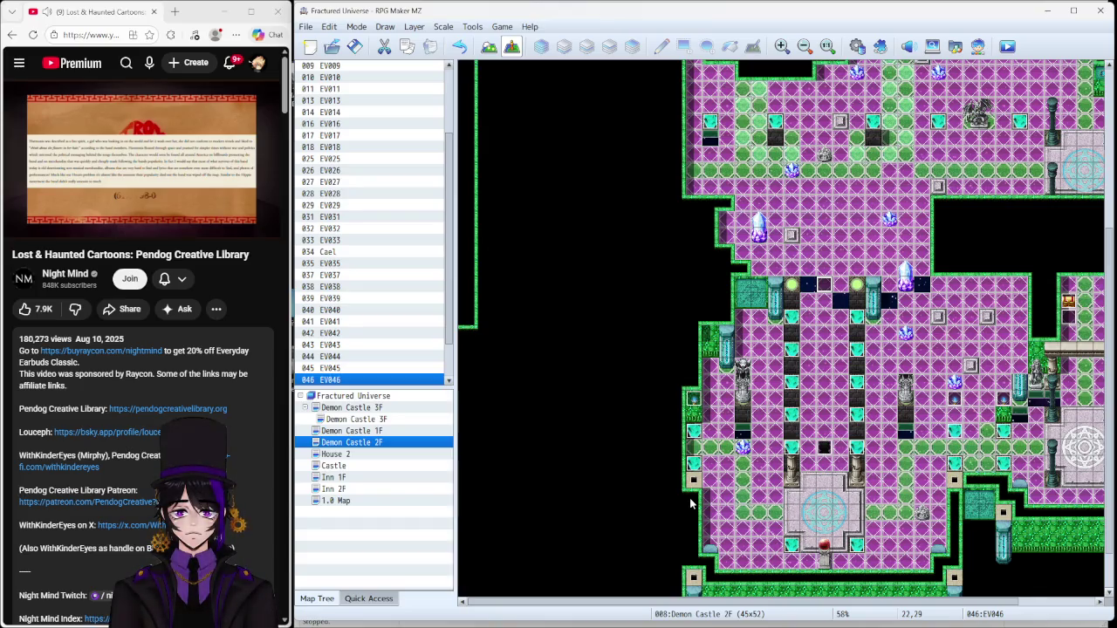
{"action": "key", "text": "Up"}
{"action": "key", "text": "F9"}
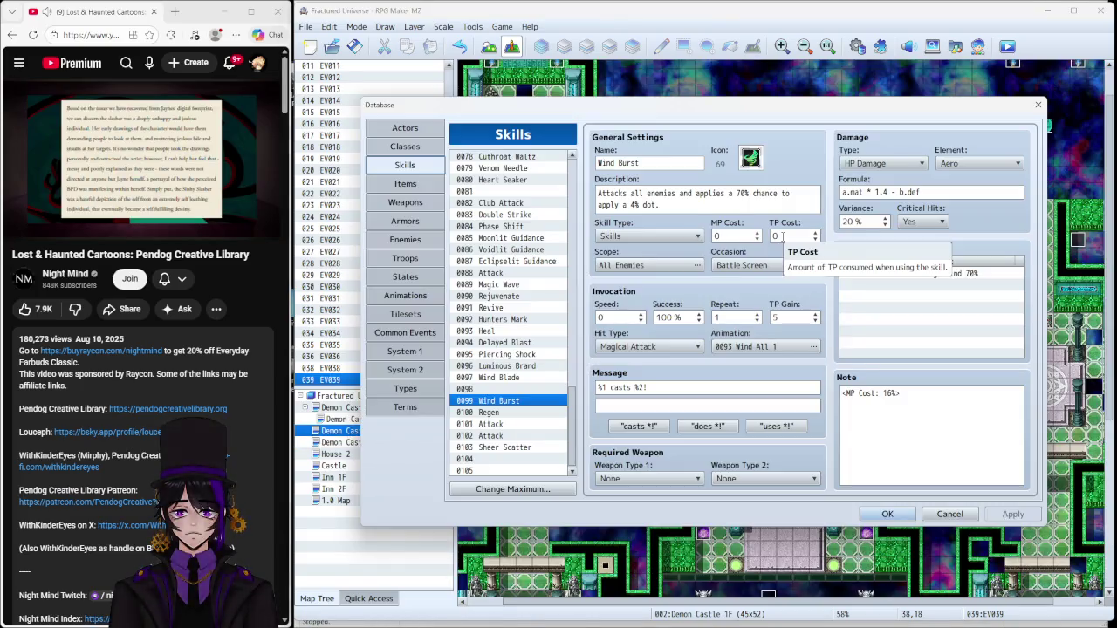